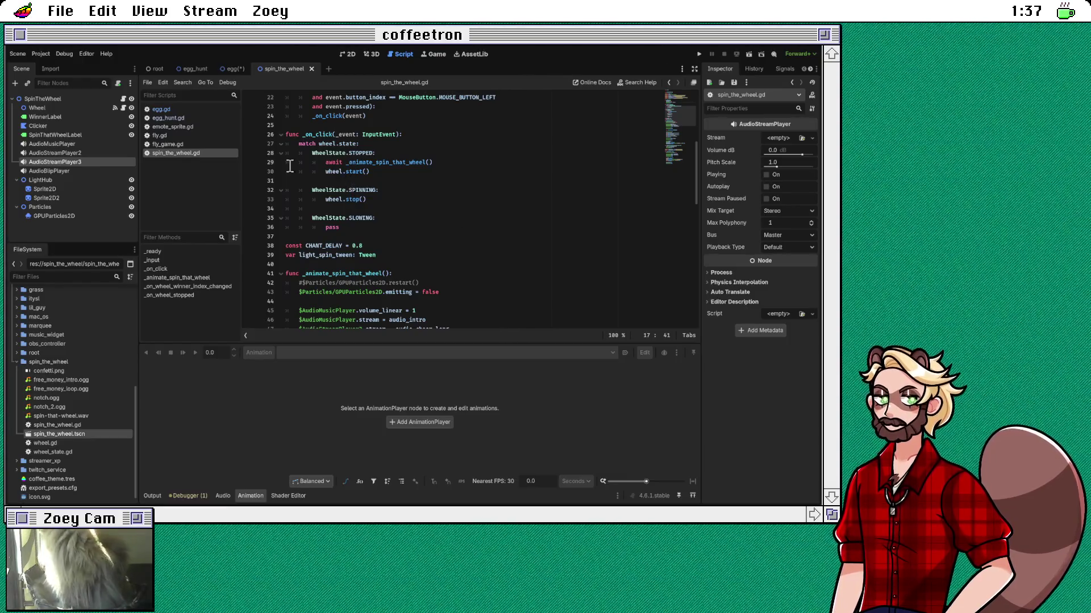
Step: Switch to the Egg scene, save it, and open egg.gd
left_click(230, 70)
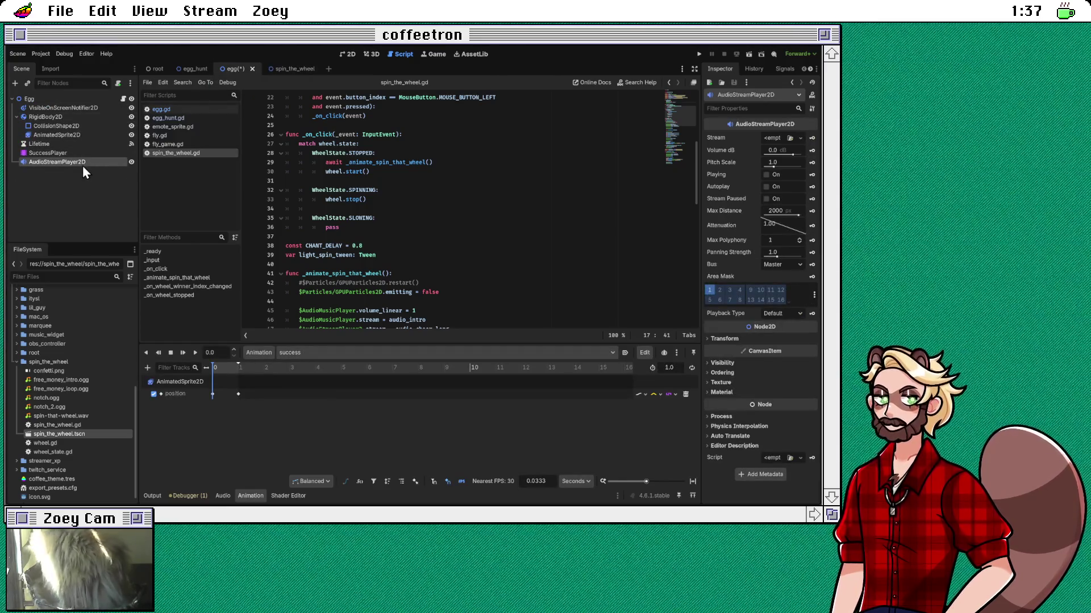
key("ctrl+s")
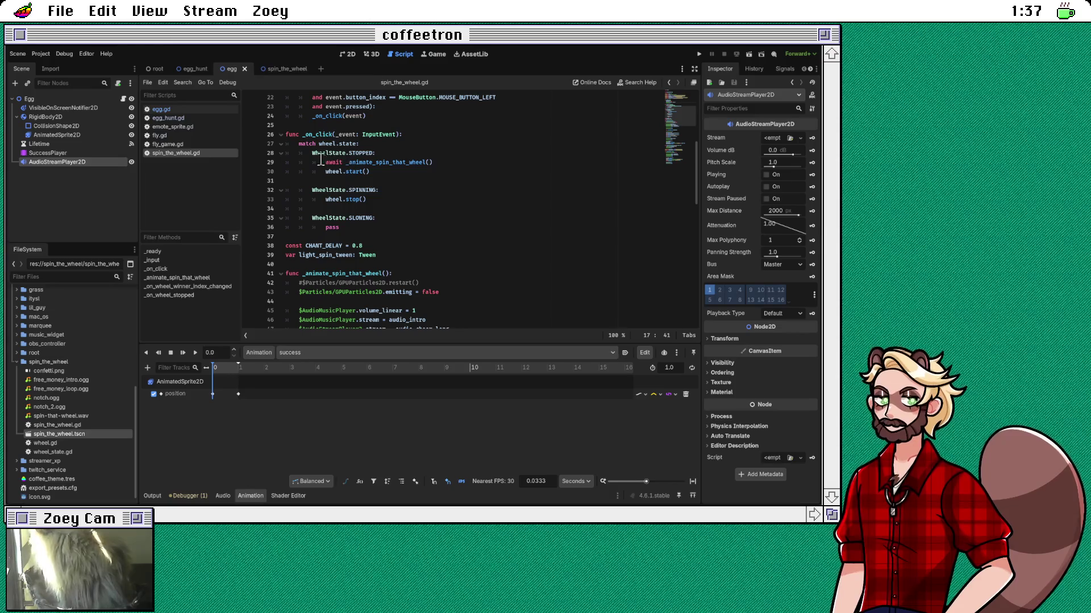
left_click(191, 111)
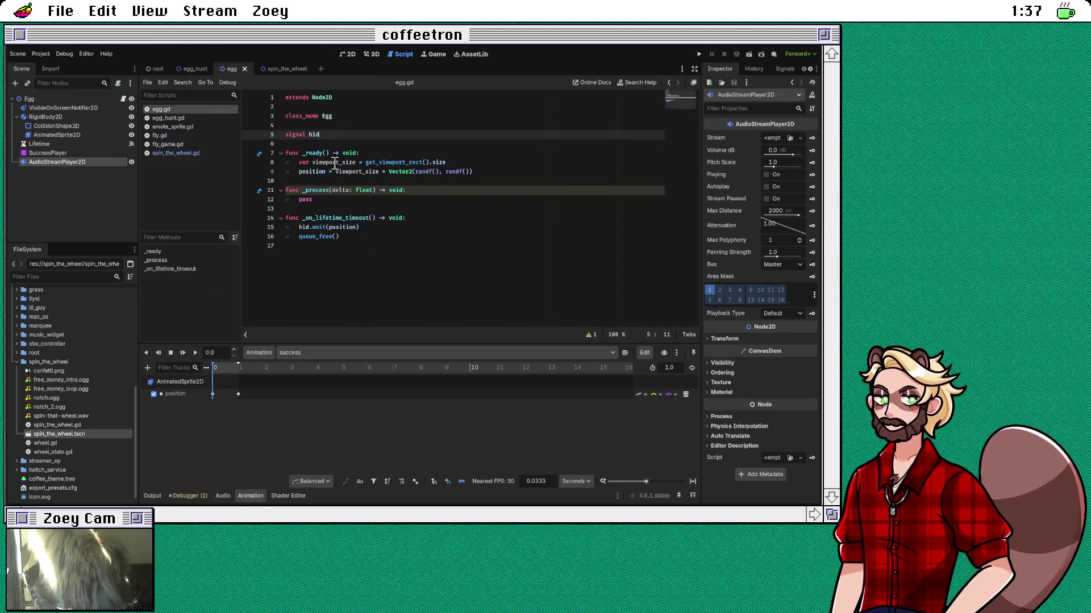
Step: Review egg.gd's random-position line, hid.emit call, and hid signal declaration
left_click(516, 171)
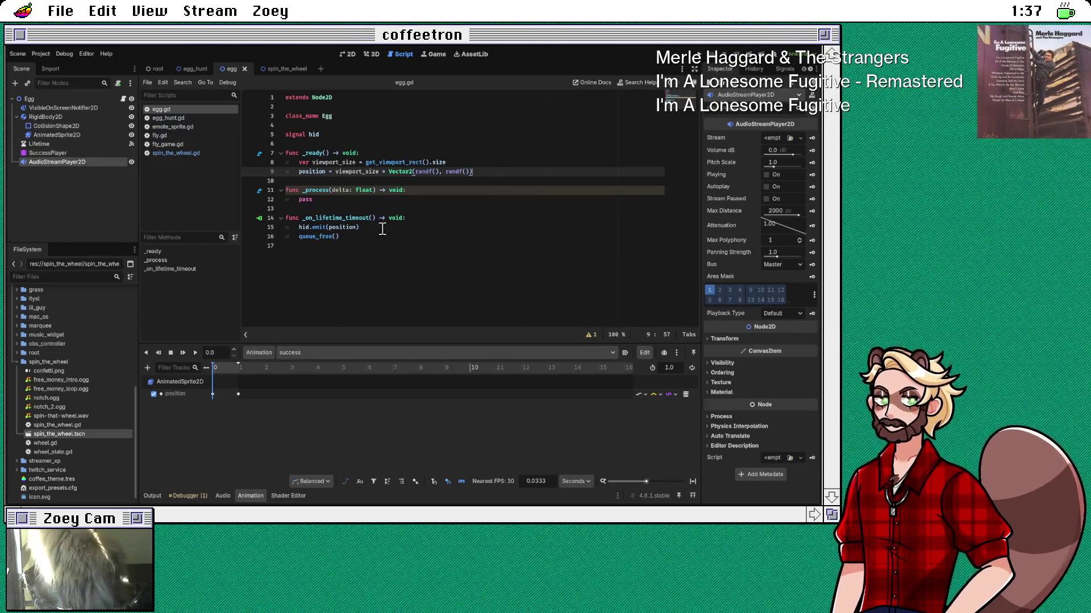
left_click(382, 227)
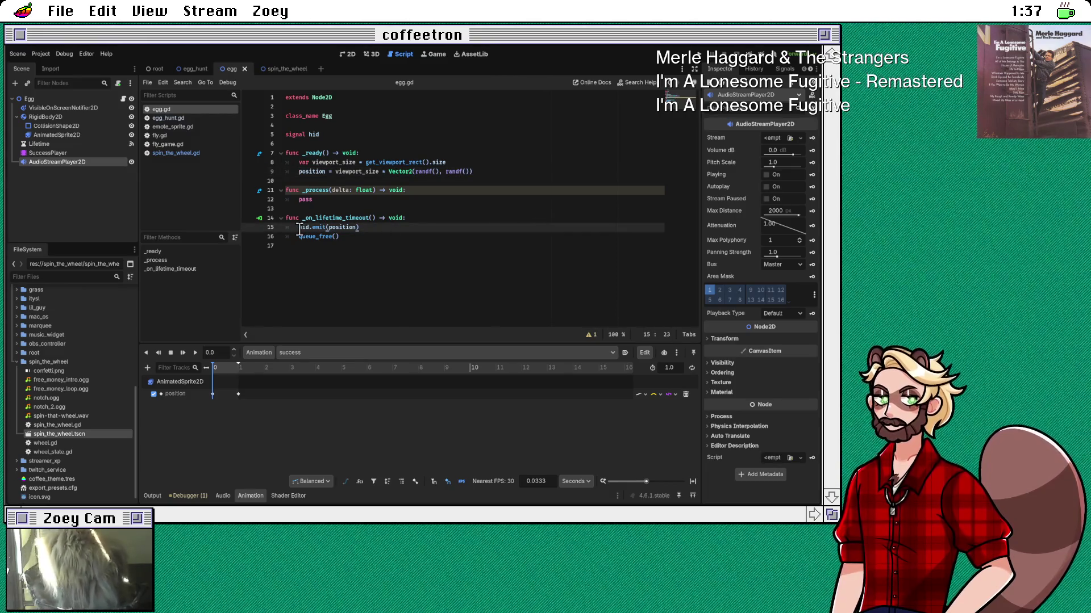
left_click(359, 136)
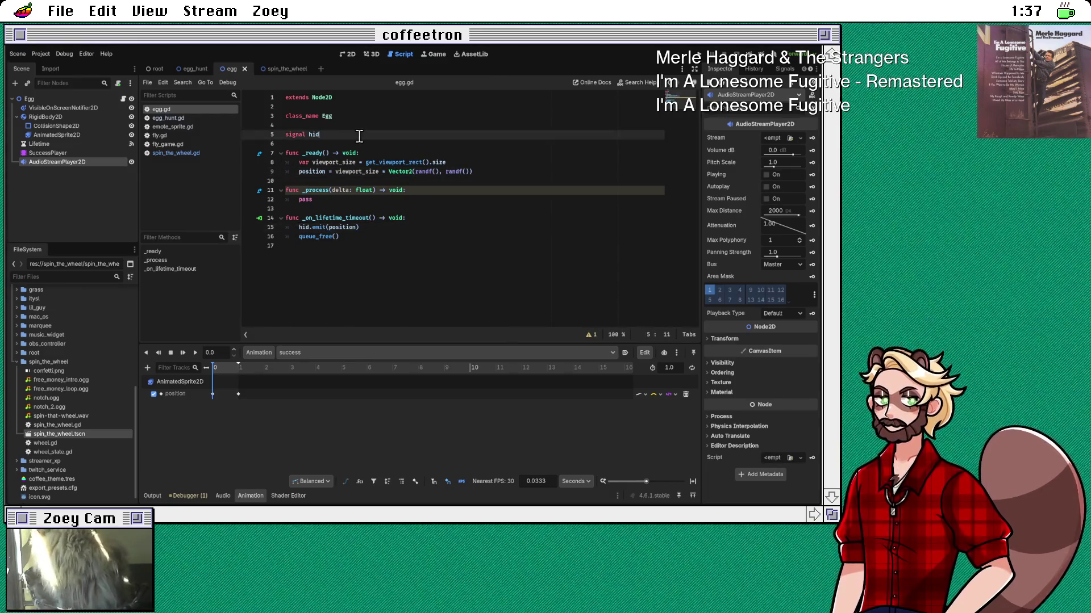
Step: Comment out line 5's hid signal and replace the two-line timeout handler body with hide()
key("ctrl+k")
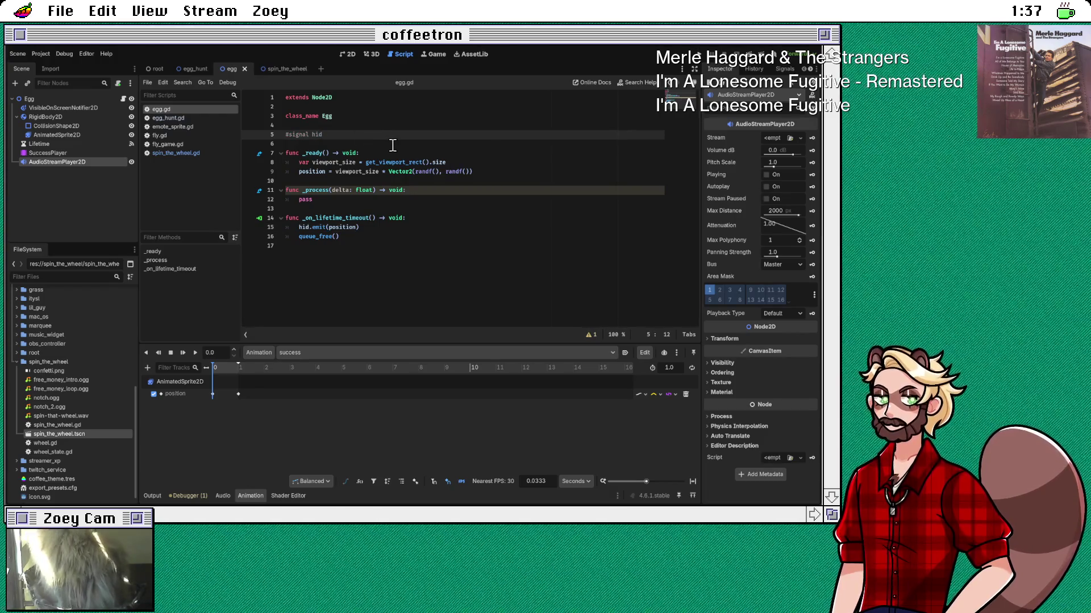
left_click_drag(299, 228, 355, 235)
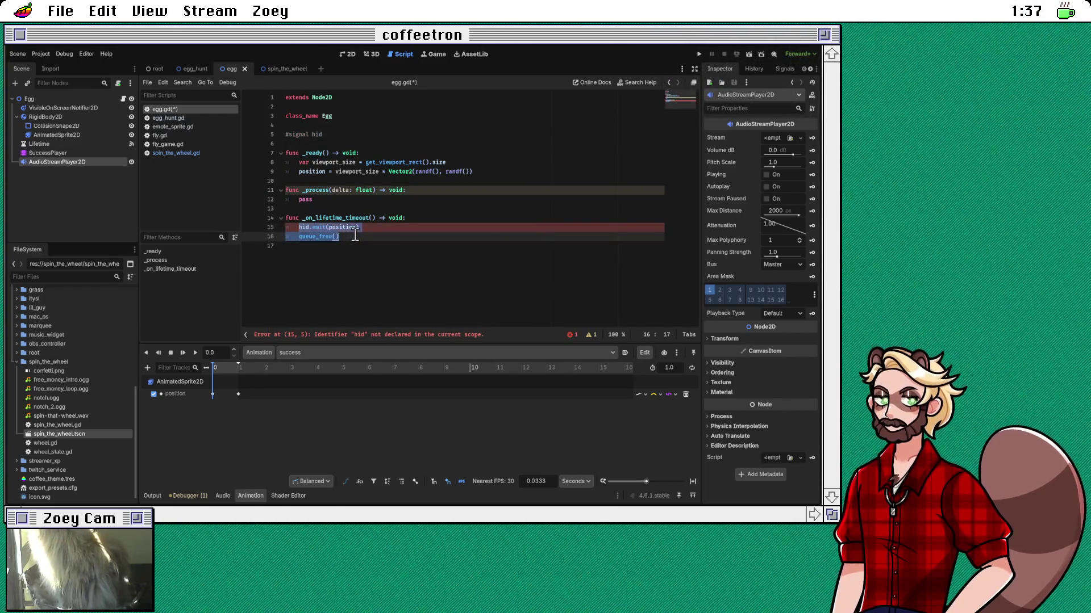
type("hid")
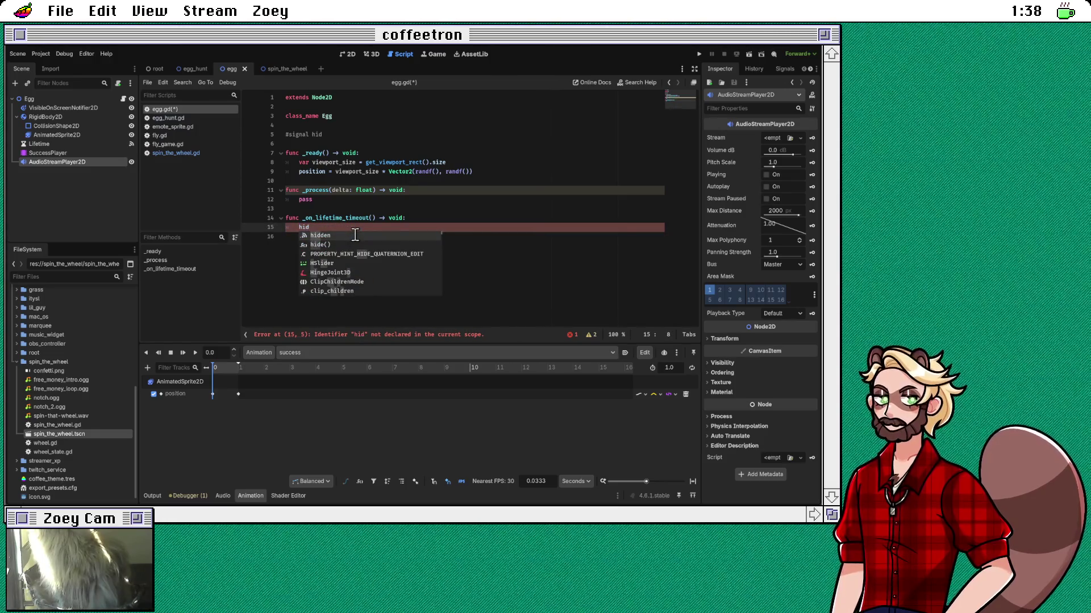
key("Return")
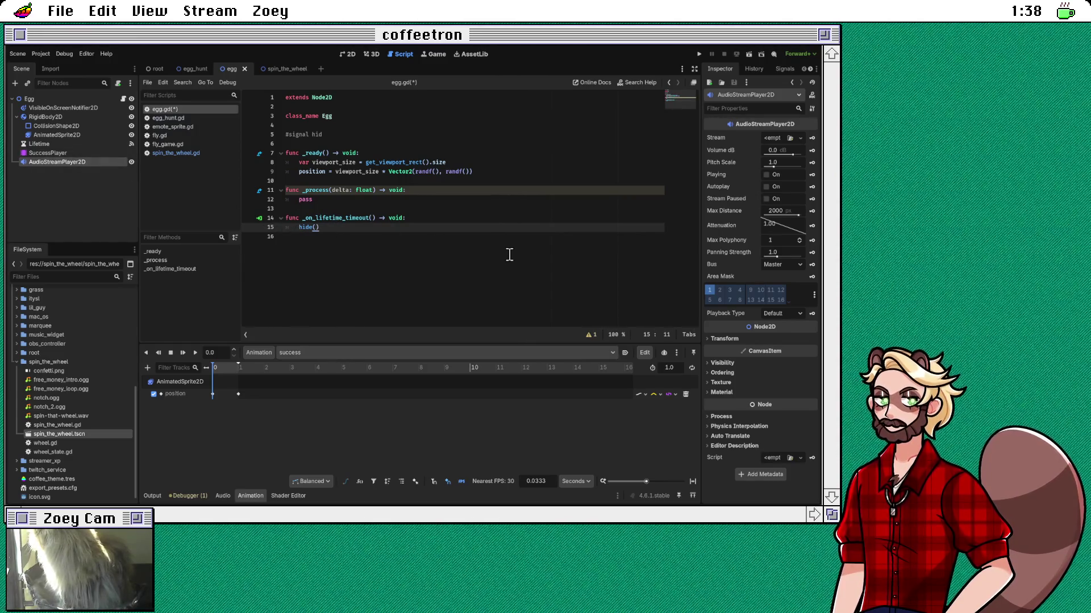
left_click(368, 136)
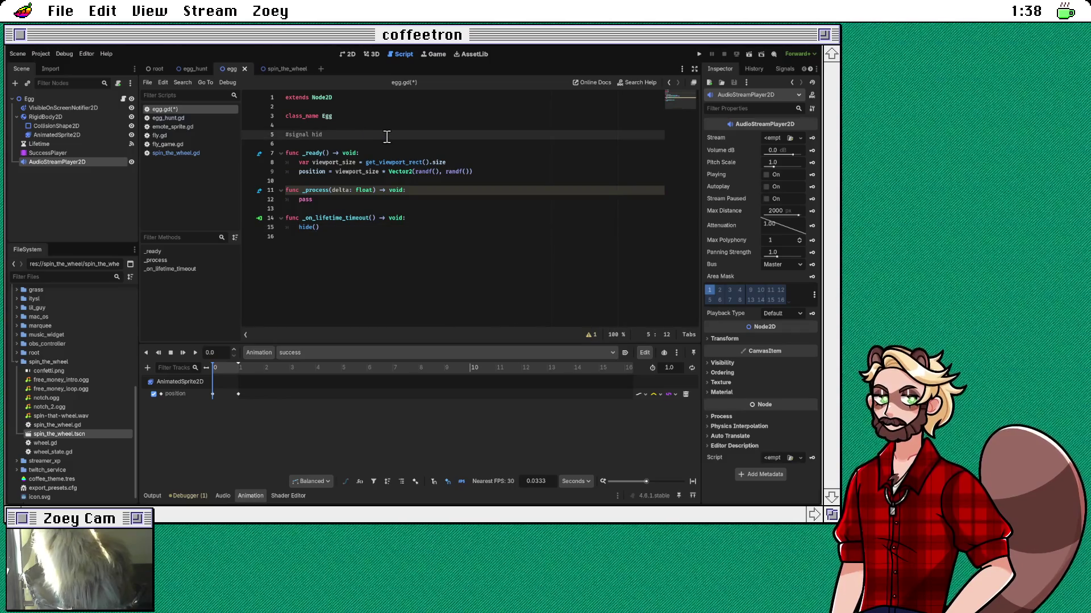
key("Return")
type("onr")
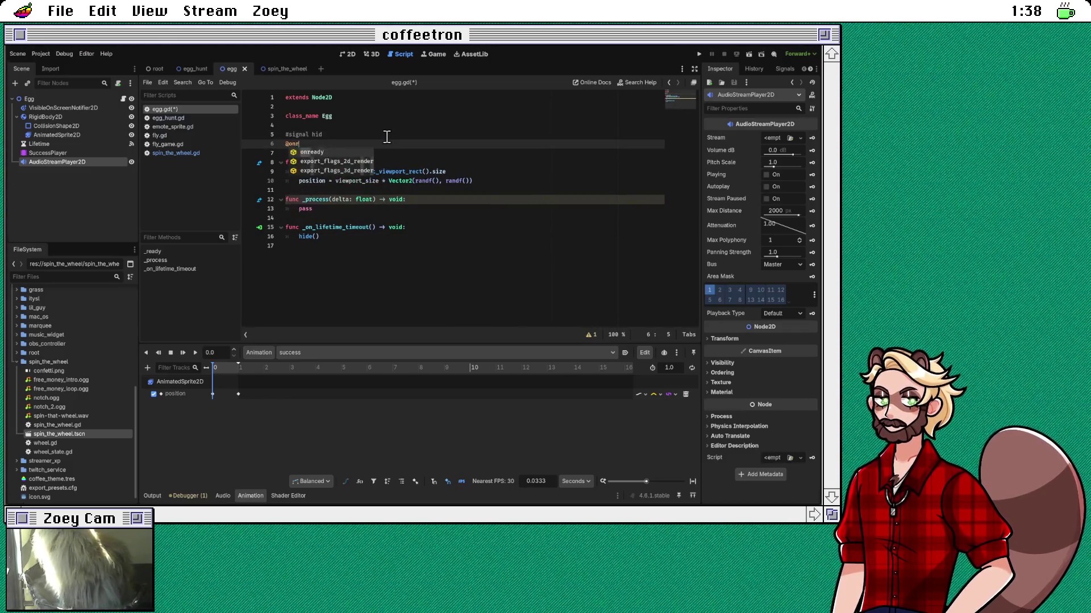
type("eady var ")
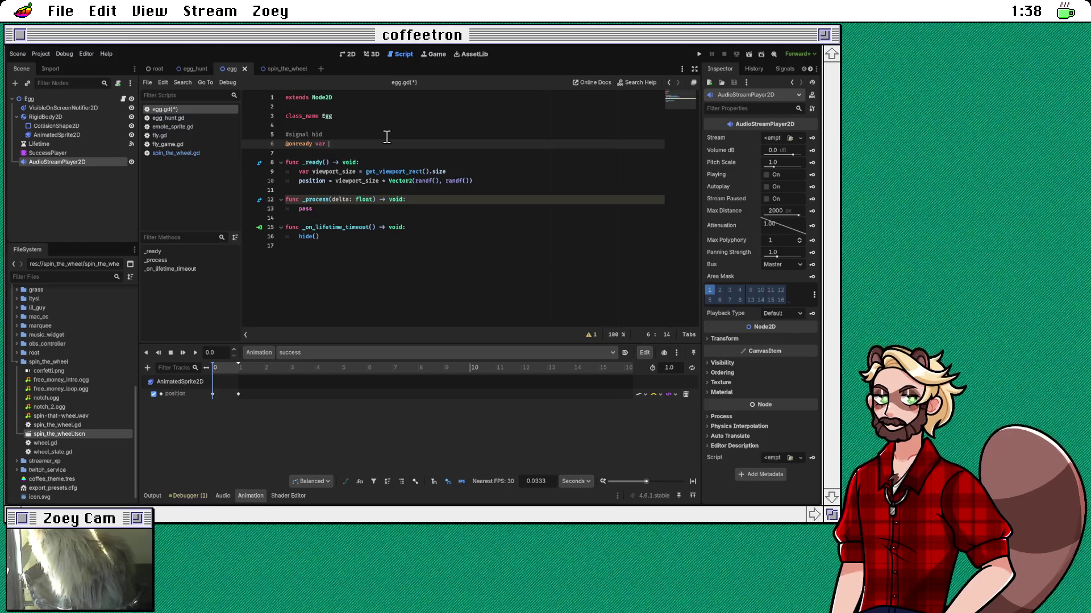
type("audi_o")
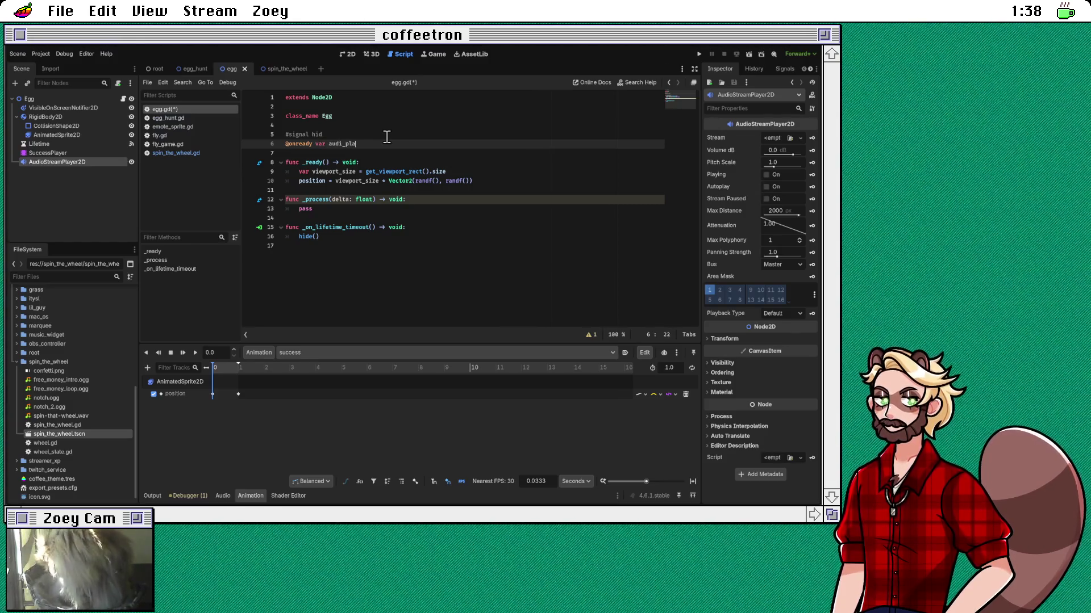
key("BackSpace")
key("BackSpace")
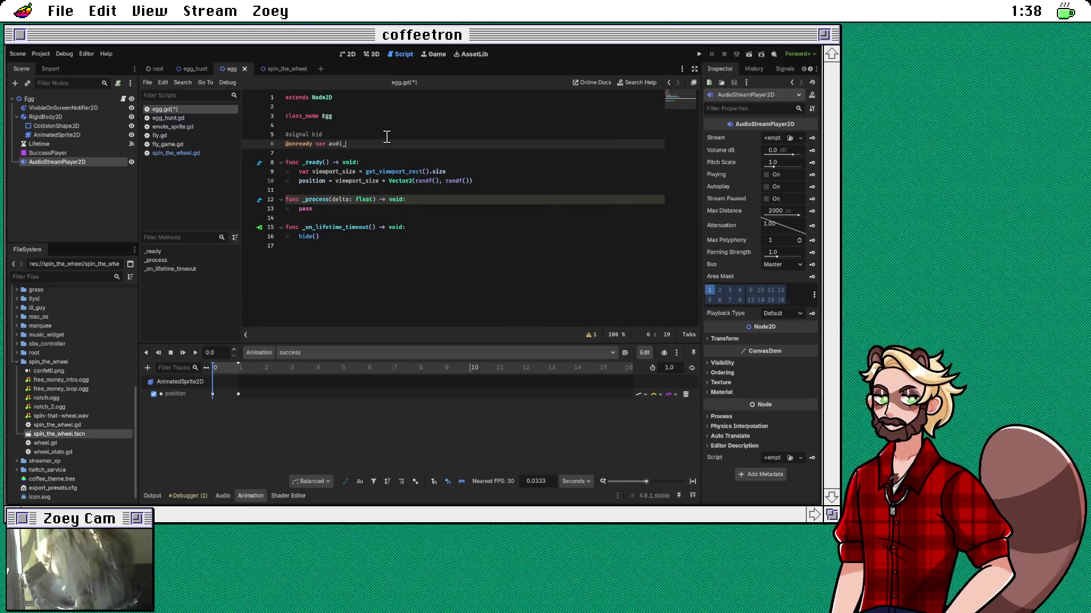
type("o_player = ")
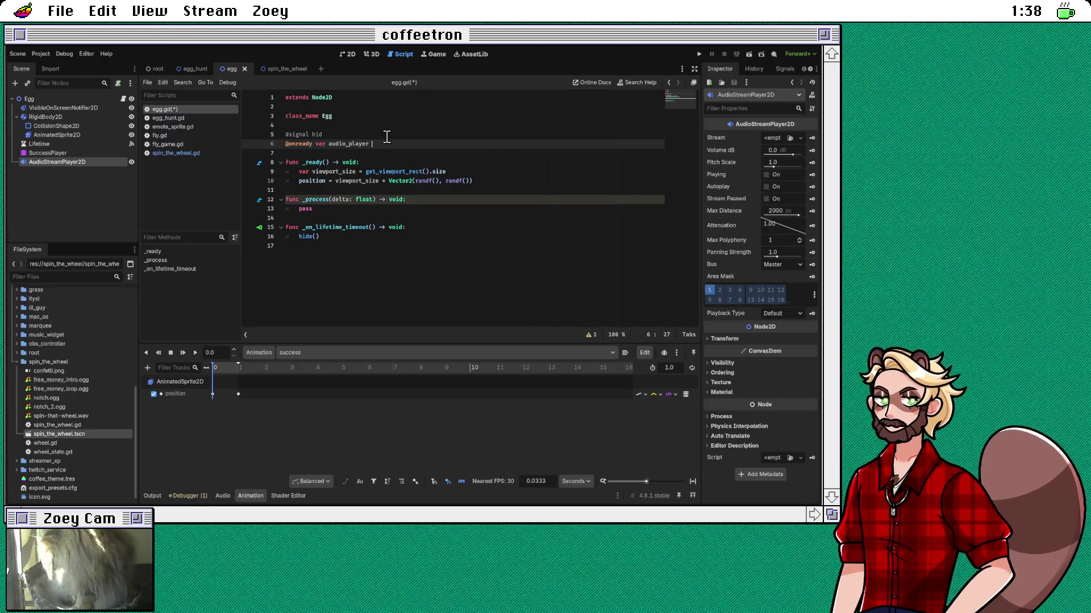
type("$Au")
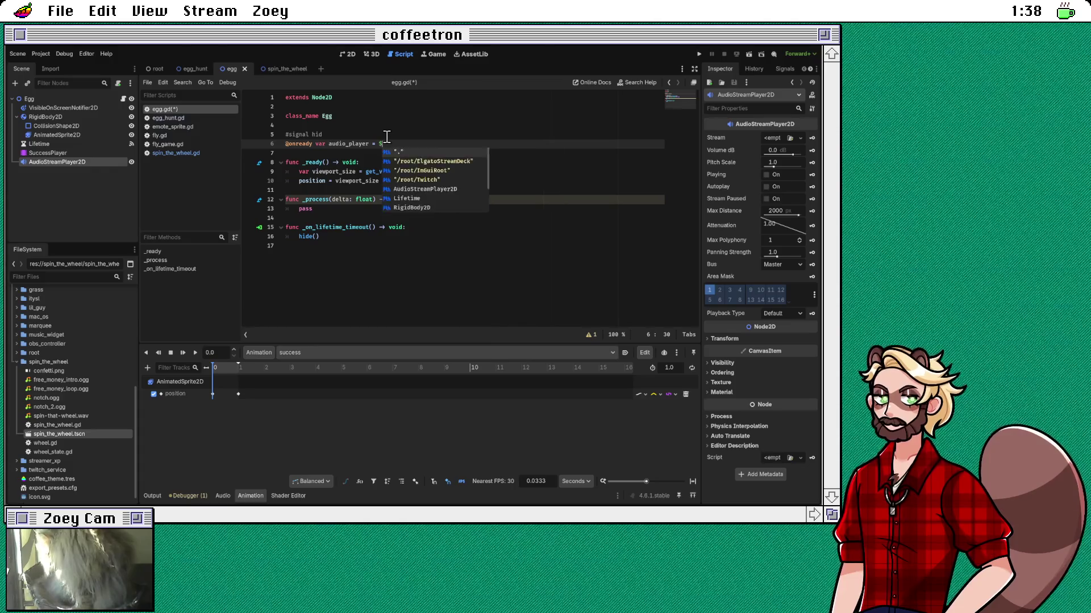
key("Return")
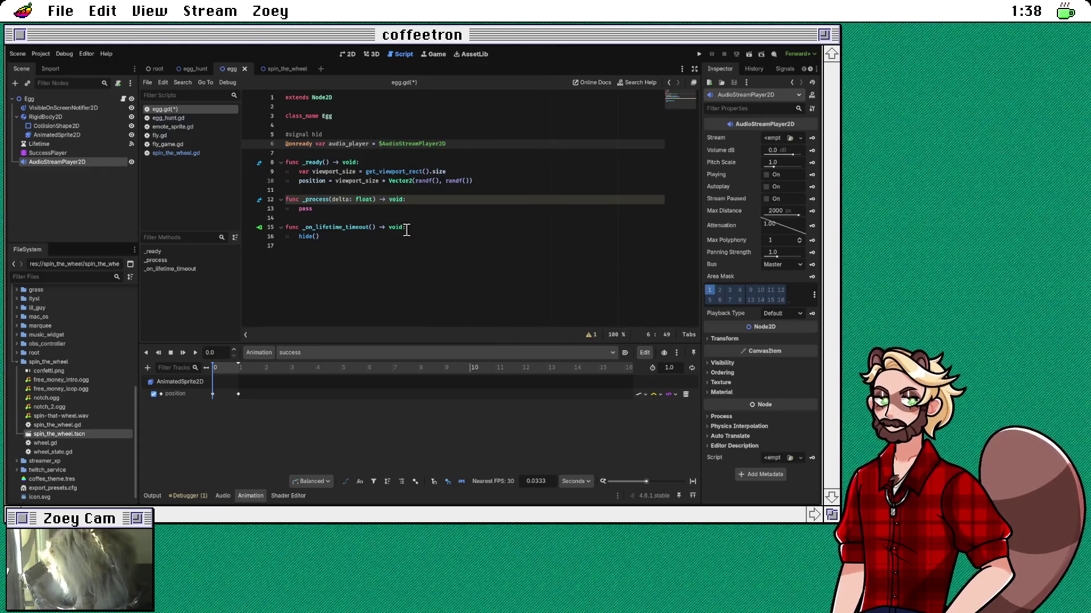
Step: Add an audio_player.stream line after hide() in the timeout handler
left_click(403, 245)
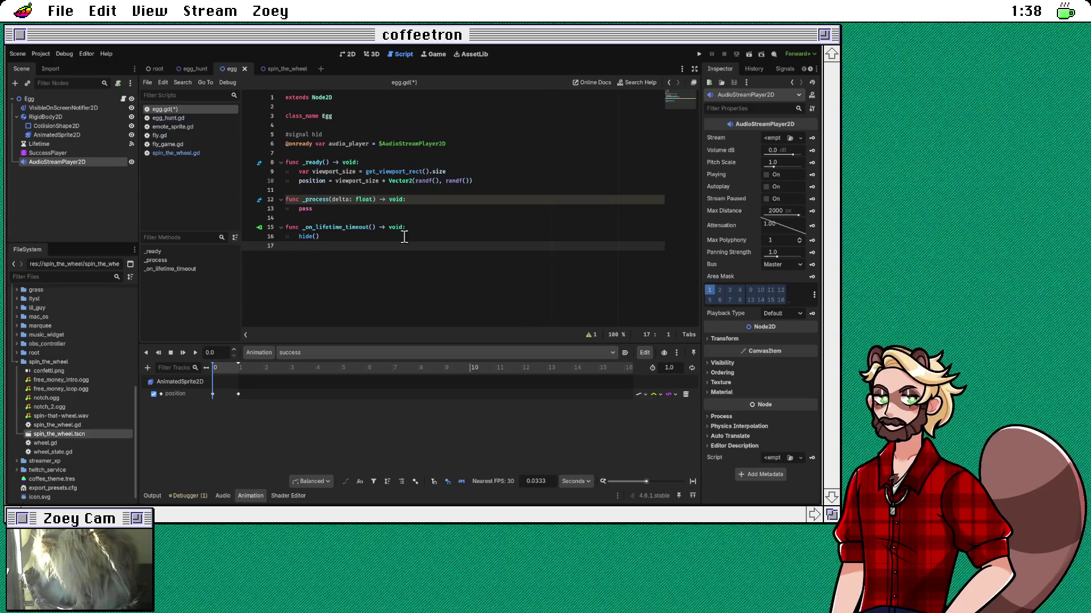
left_click(404, 236)
key("Return")
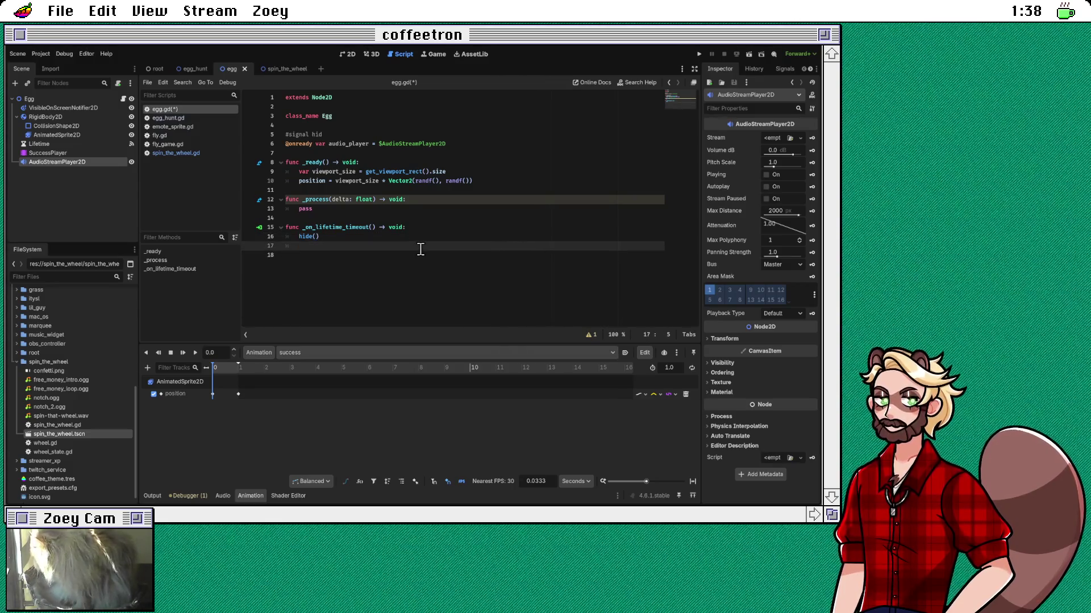
type("audio")
key("Return")
type(".str")
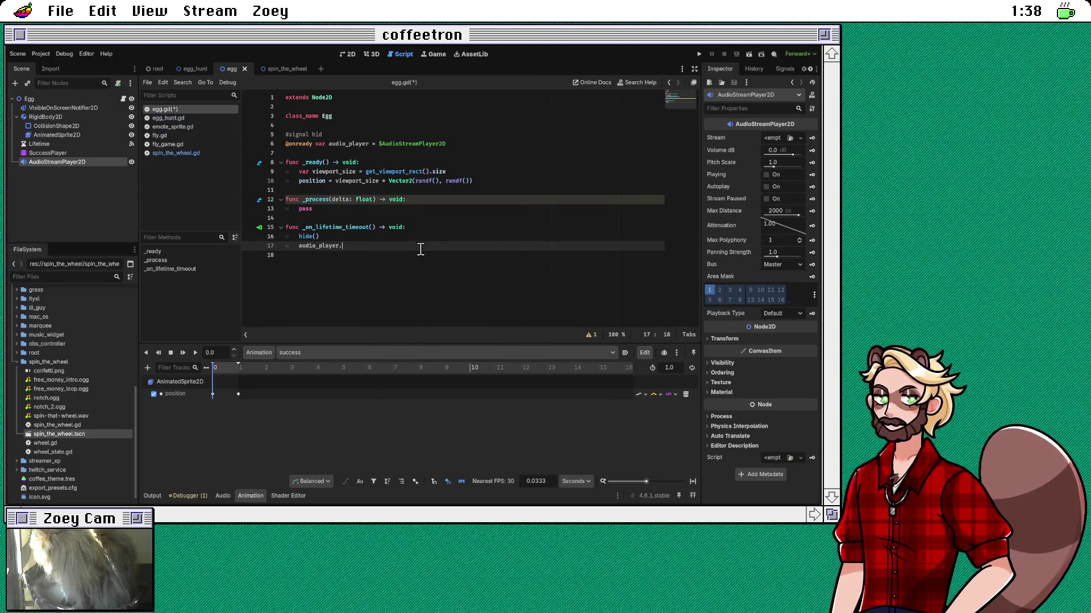
key("Return")
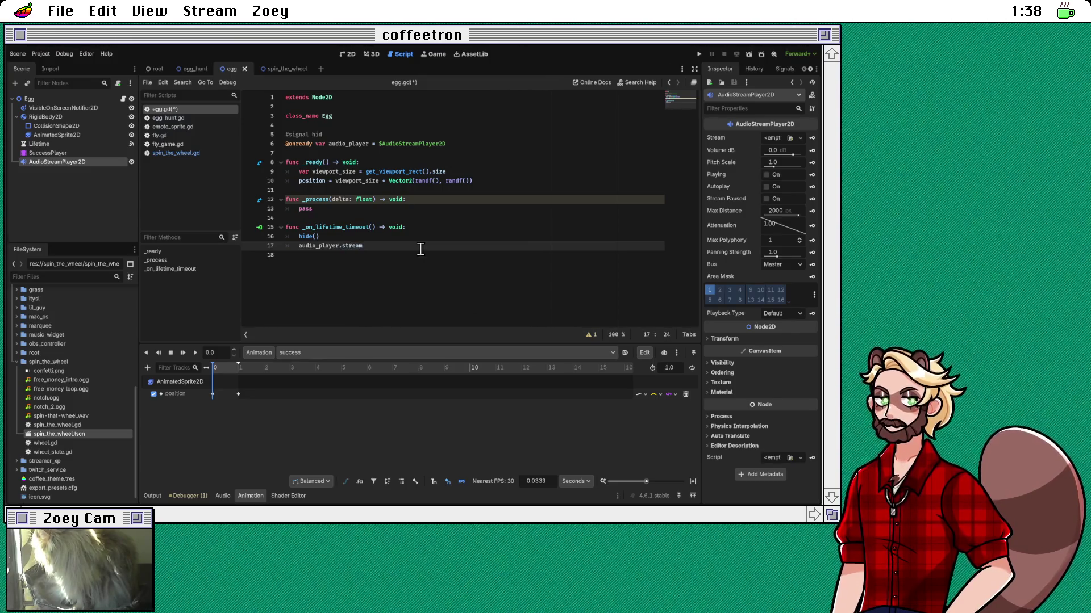
left_click(479, 145)
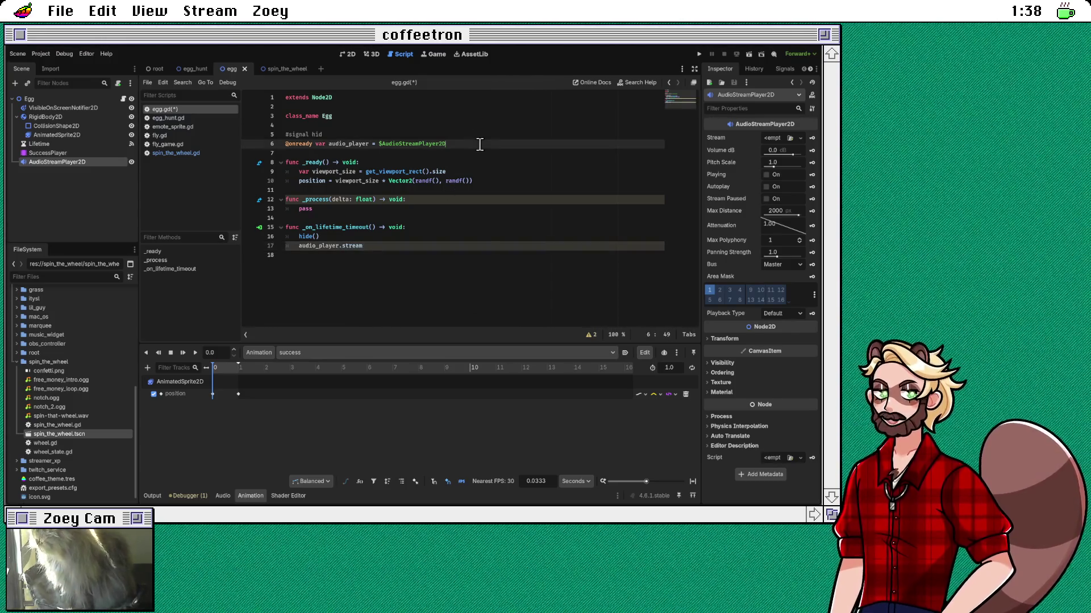
Step: Add 'var grass_sound = preload()' on line 7, leaving the resource path empty
key("Return")
type("var ")
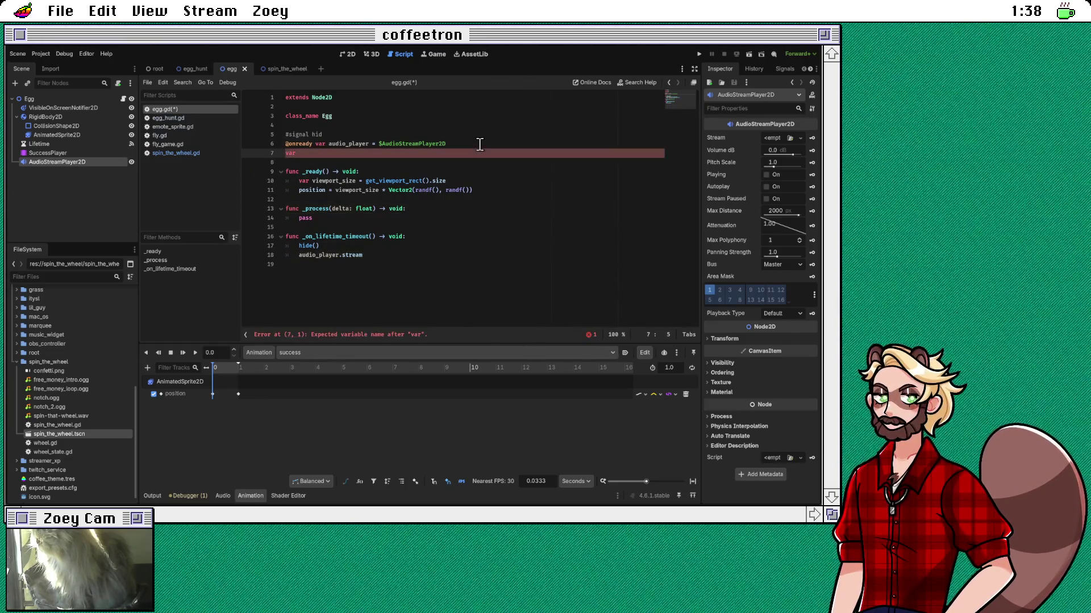
type("grass_")
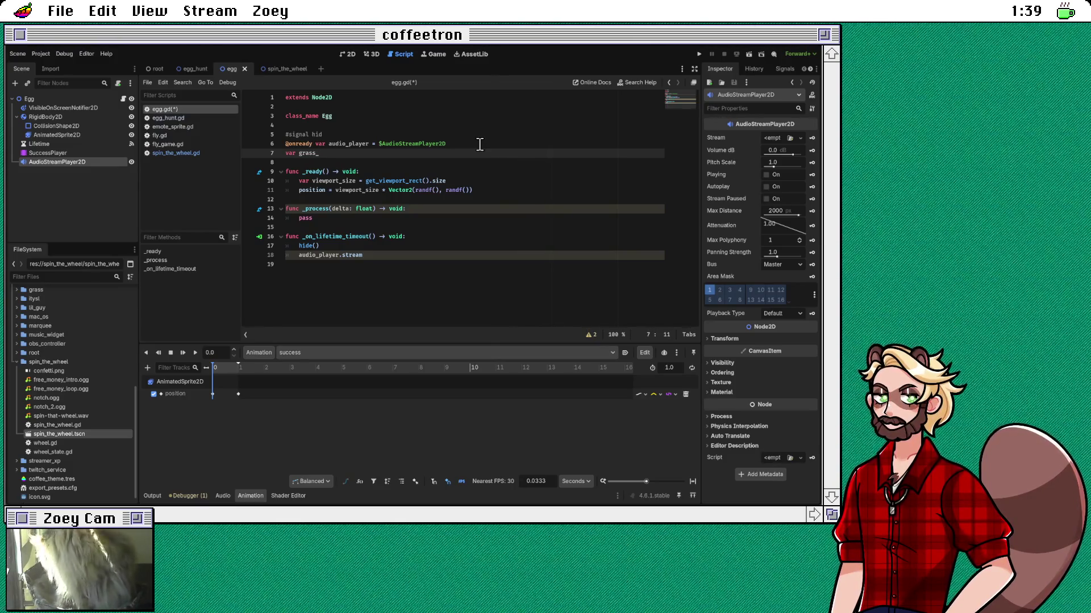
type("sound = pre")
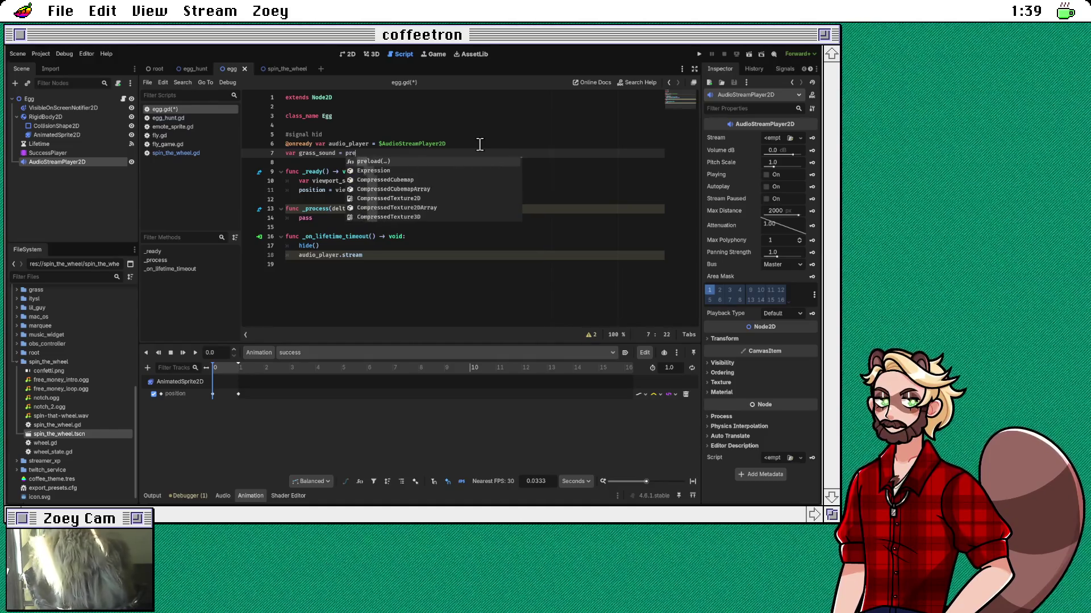
key("Return")
type("gras")
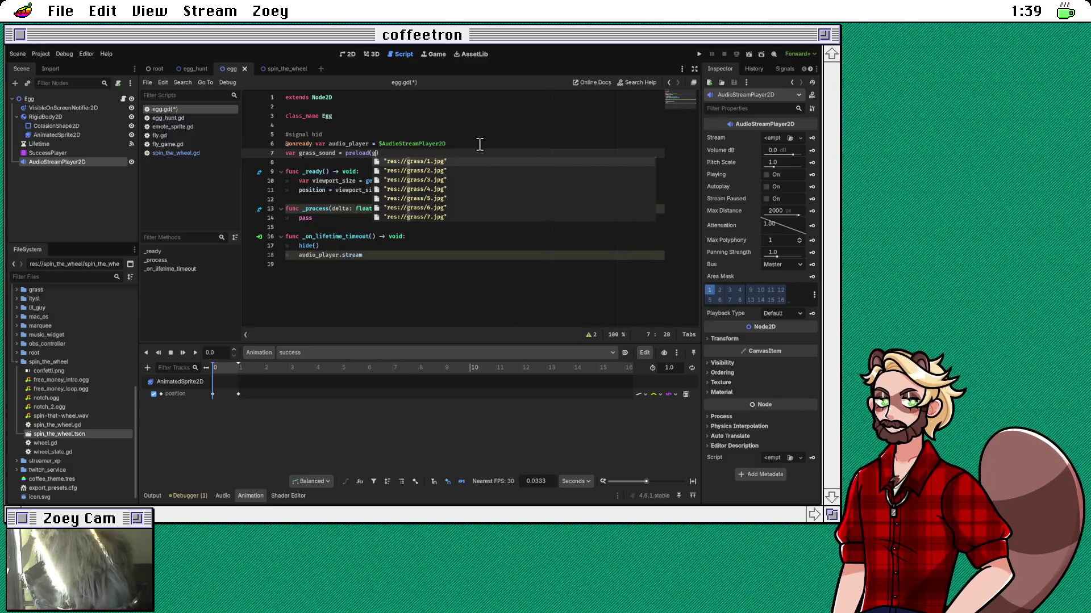
key("BackSpace")
key("BackSpace")
key("BackSpace")
key("Right")
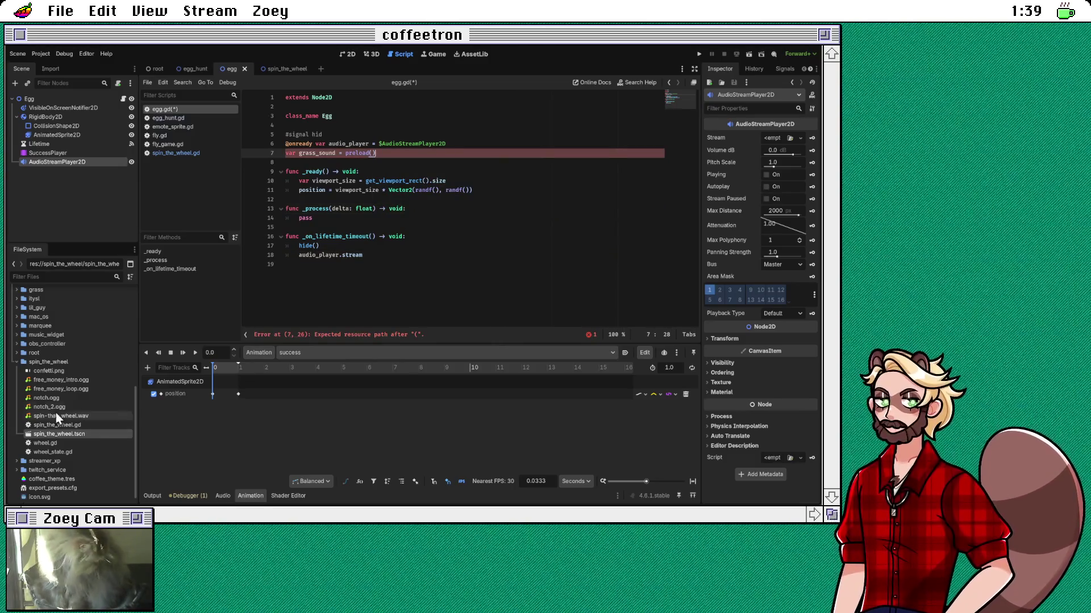
Step: Expand the audio folder and preview rustling_grass_1.wav in the Inspector
scroll(63, 392, "up", 5)
scroll(48, 370, "up", 8)
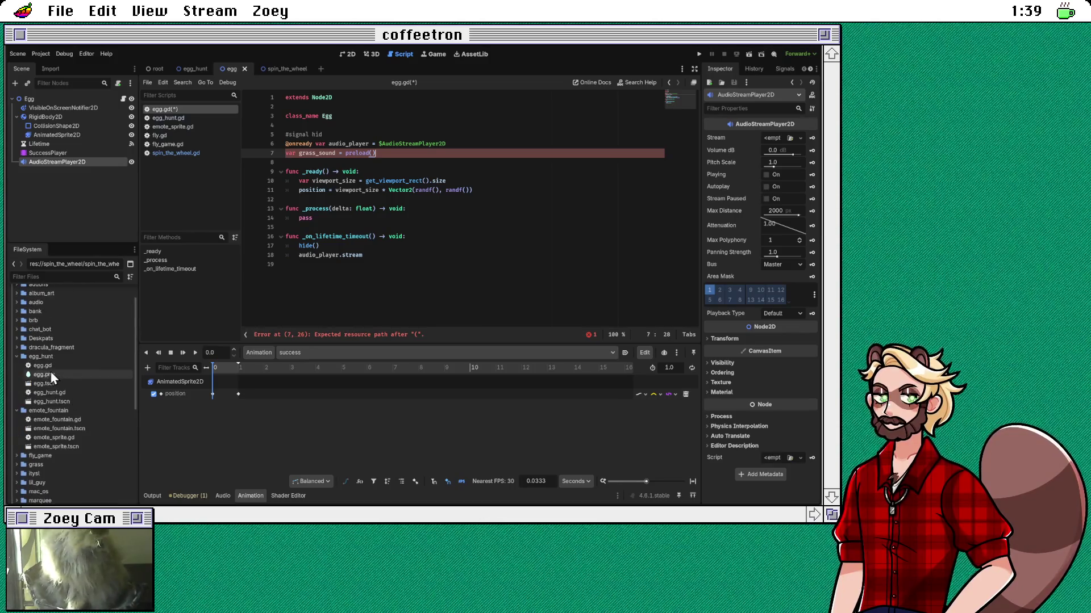
left_click(18, 304)
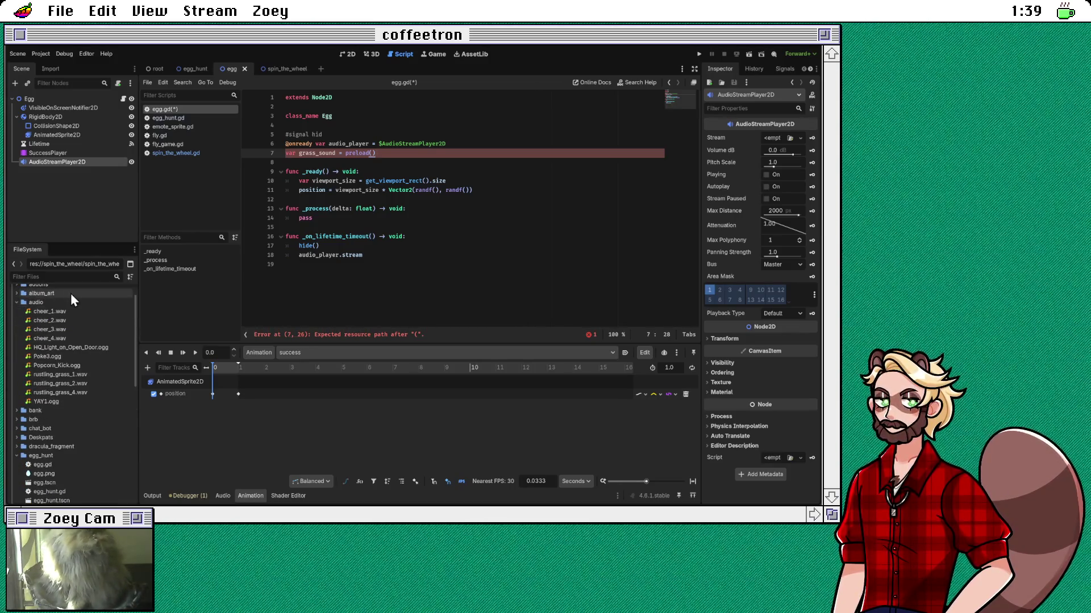
left_click(97, 375)
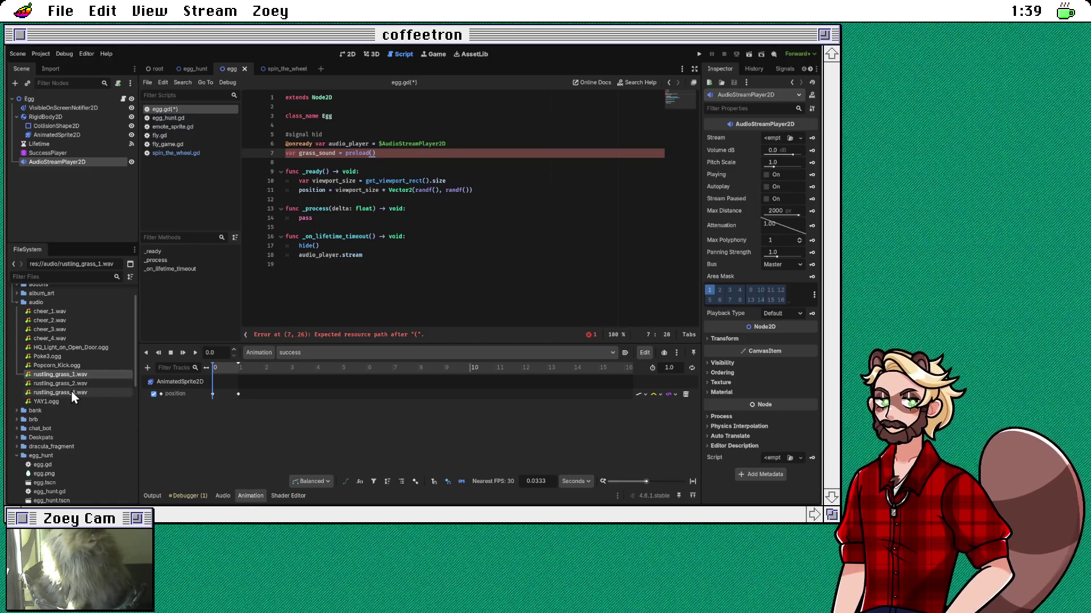
double_click(87, 373)
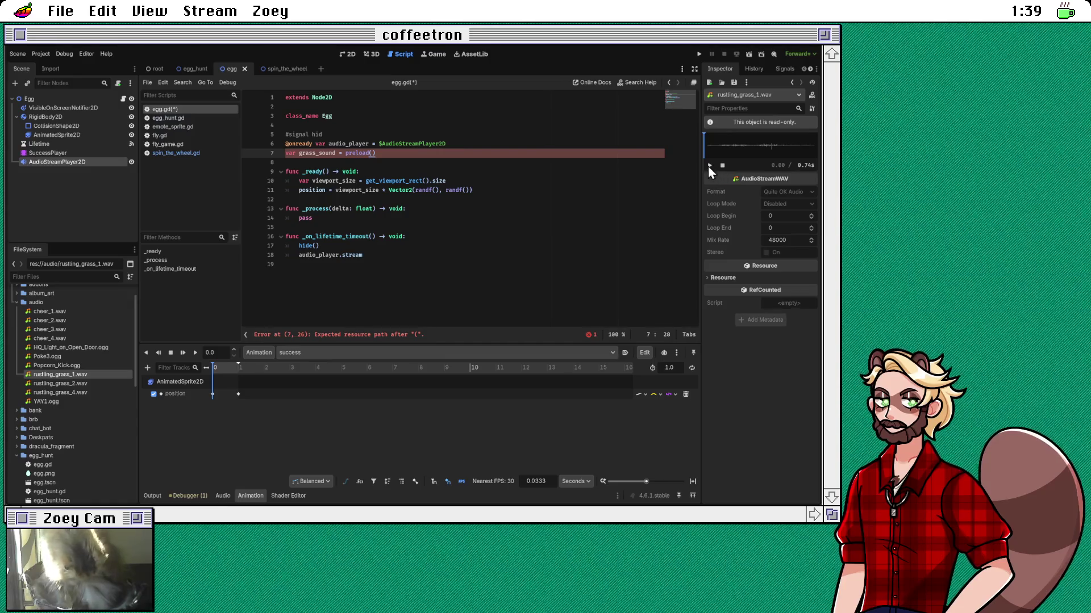
left_click(708, 166)
left_click(711, 166)
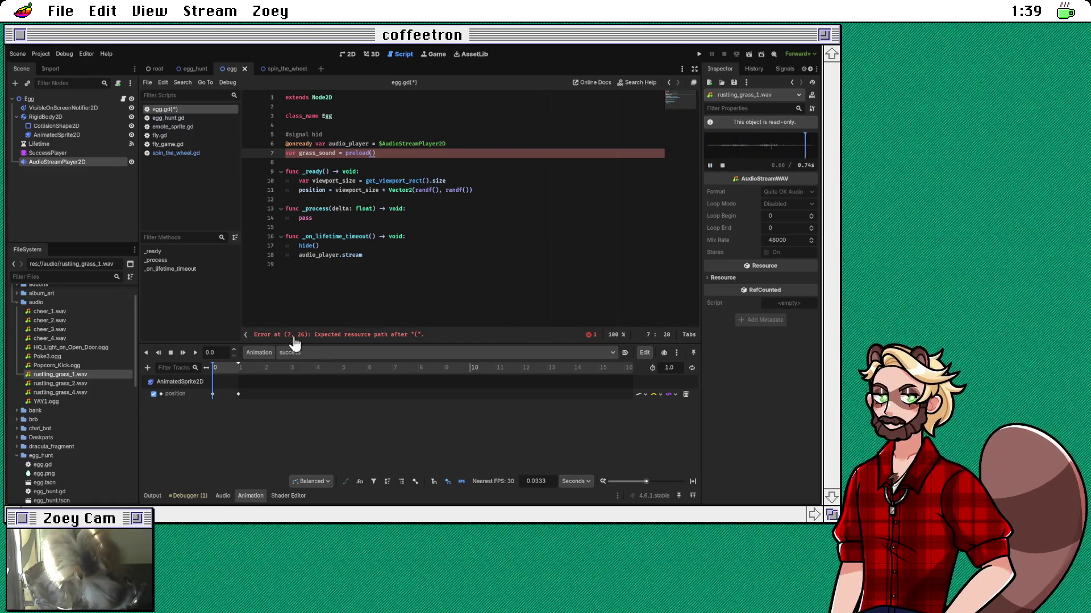
Step: Preview rustling_grass_2.wav and rustling_grass_4.wav, then reselect rustling_grass_1.wav
double_click(83, 384)
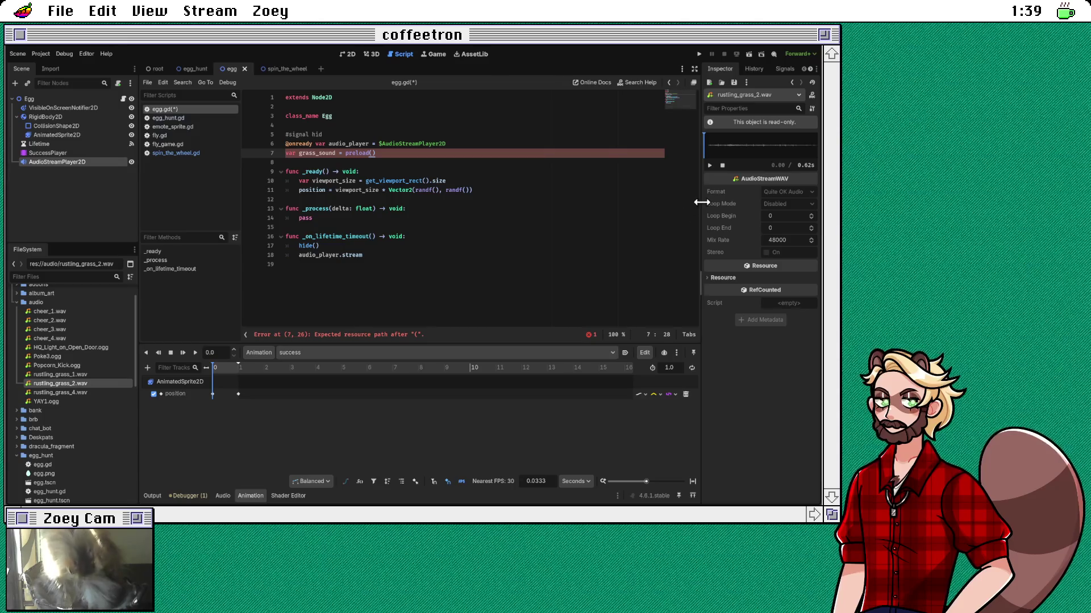
left_click(710, 166)
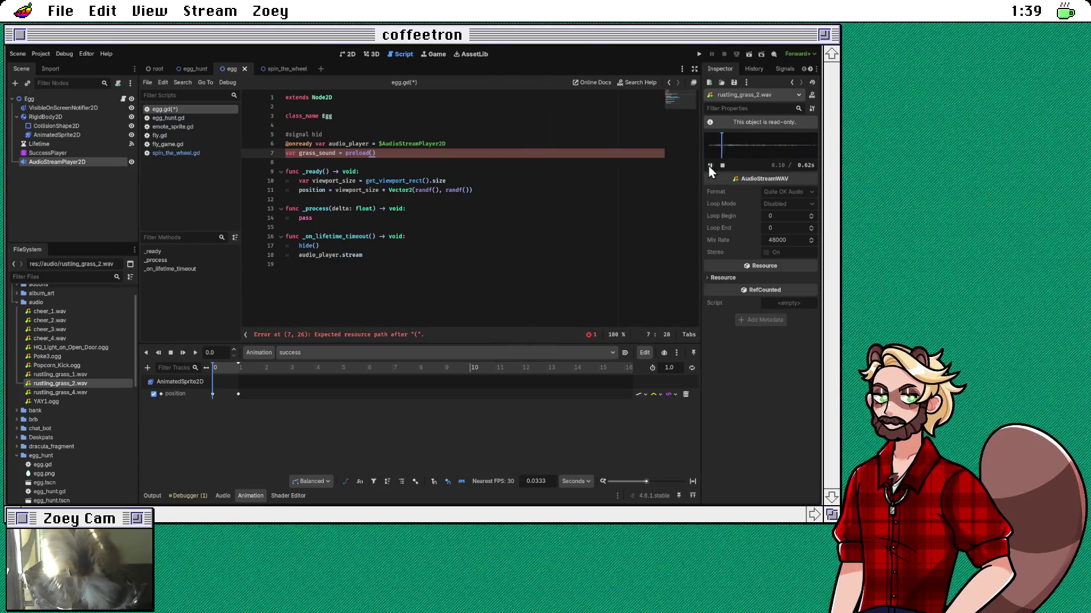
left_click(83, 394)
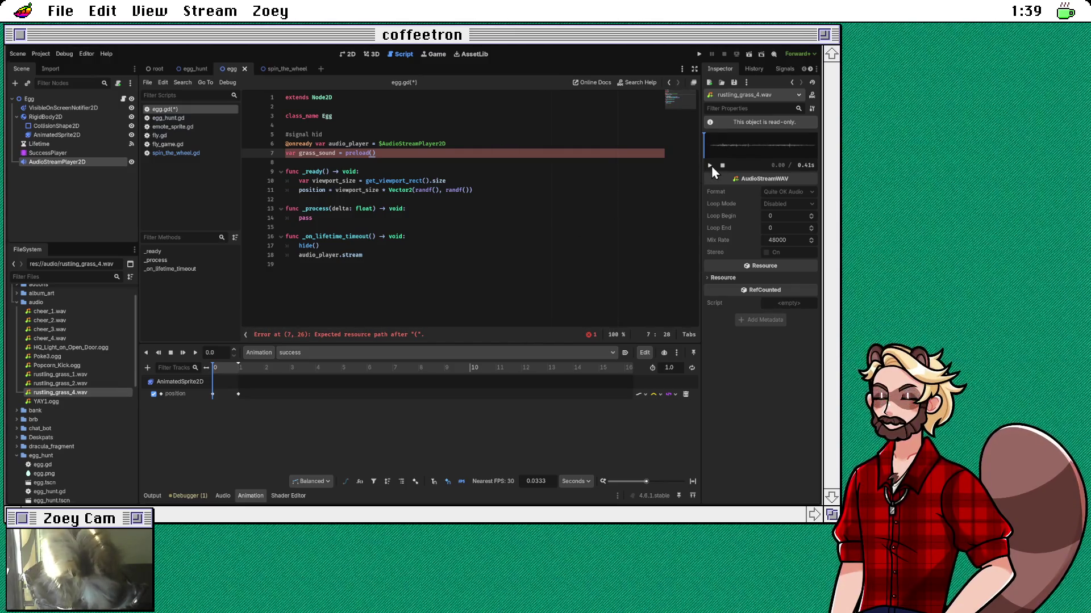
left_click(711, 165)
left_click(708, 166)
left_click(709, 165)
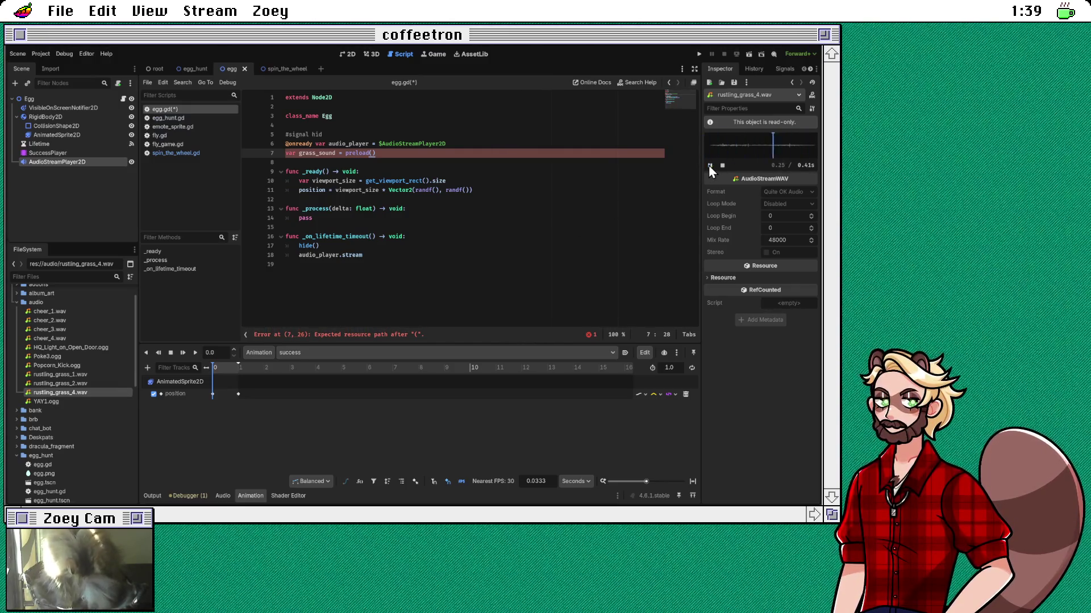
left_click(90, 376)
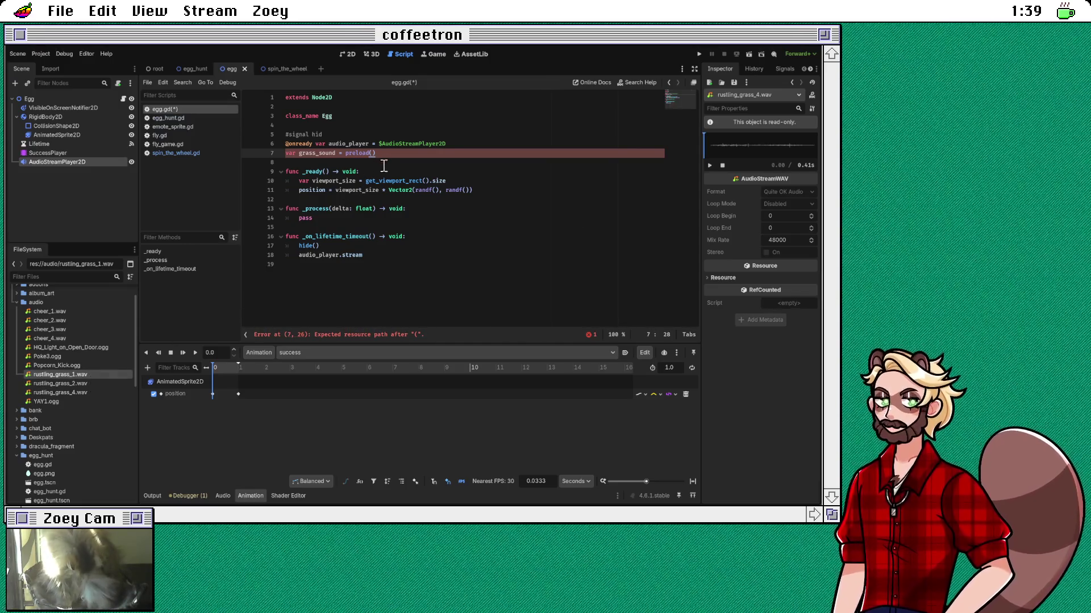
Step: Make grass_sound preload "res://audio/rustling_grass_1.wav" on line 7
left_click(474, 150)
key("BackSpace")
type("\"\"")
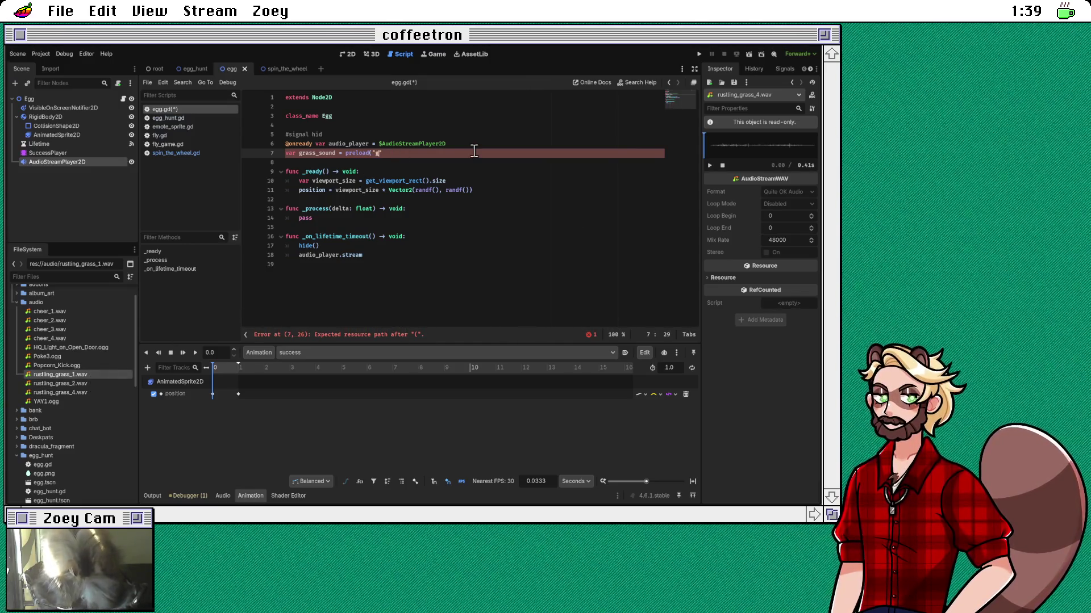
key("BackSpace")
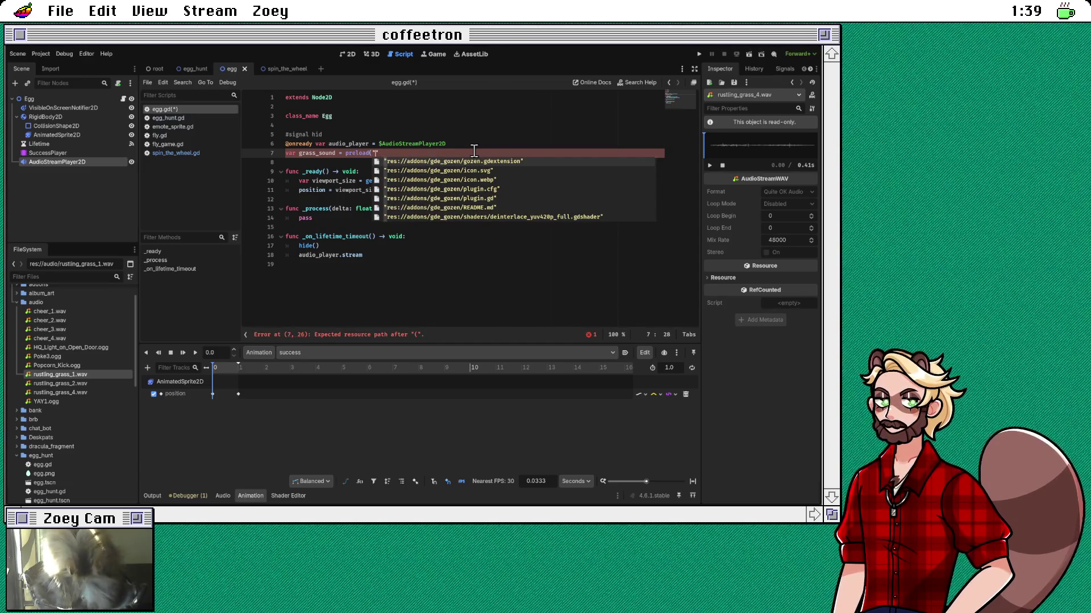
type("rus")
type("tl")
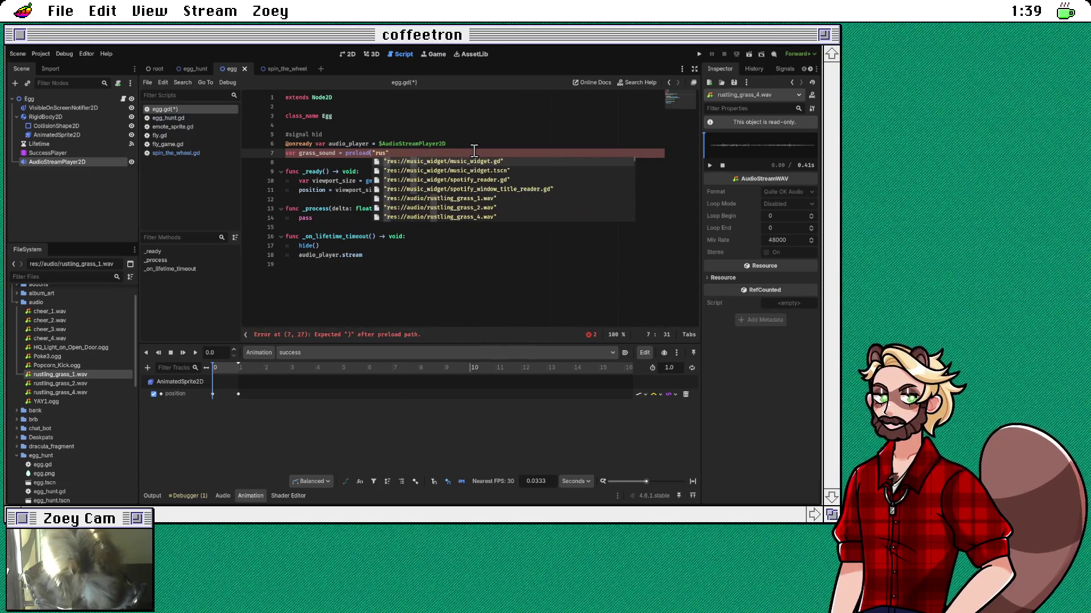
key("Return")
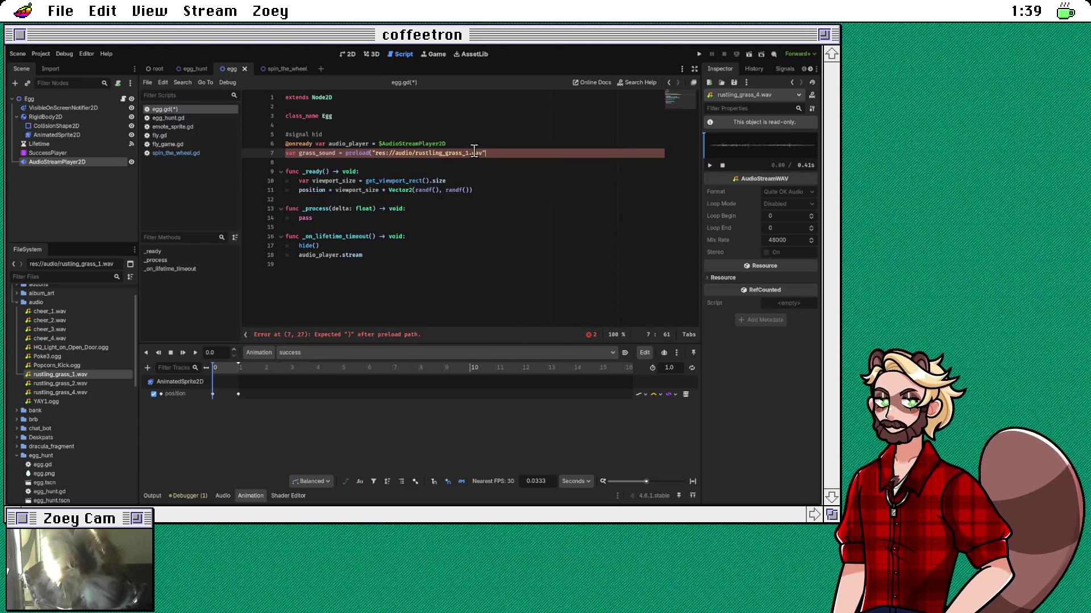
key("Down")
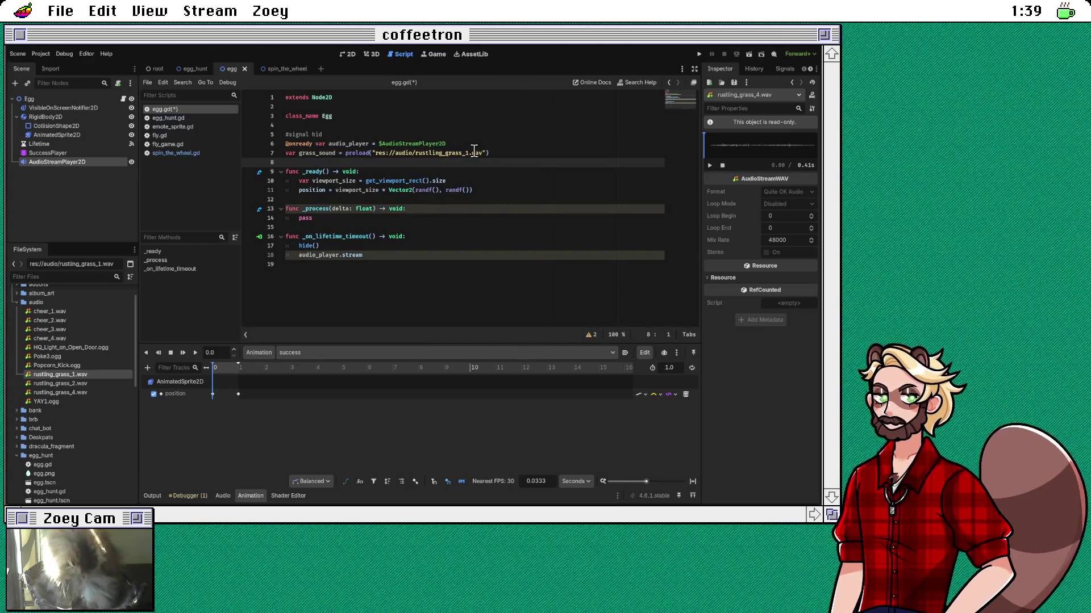
Step: Complete line 18 as 'audio_player.stream = grass_sound'
left_click(407, 255)
type("= gr")
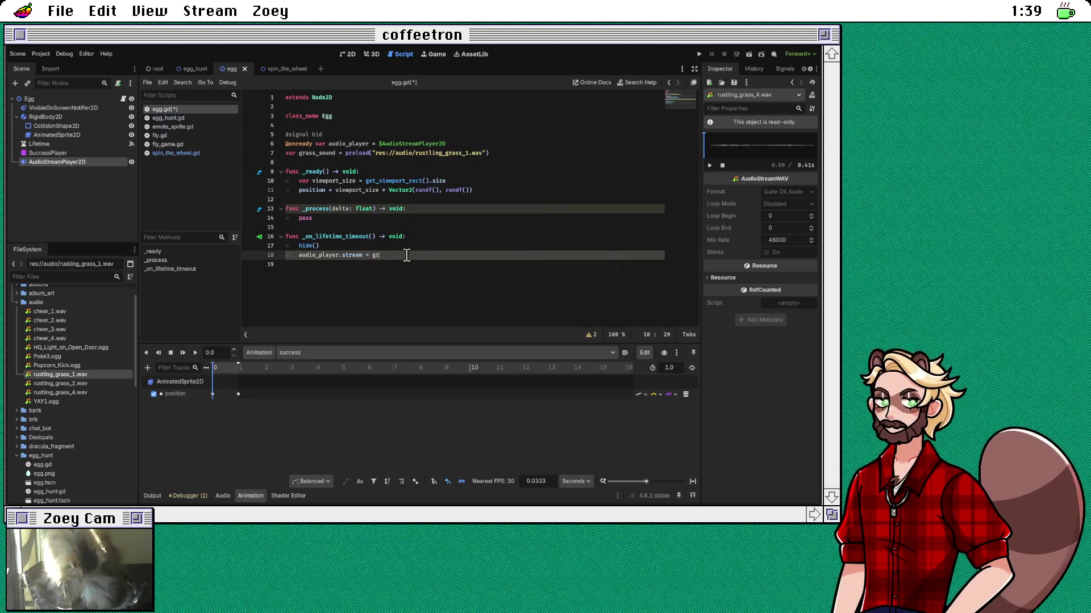
type("ass_sound")
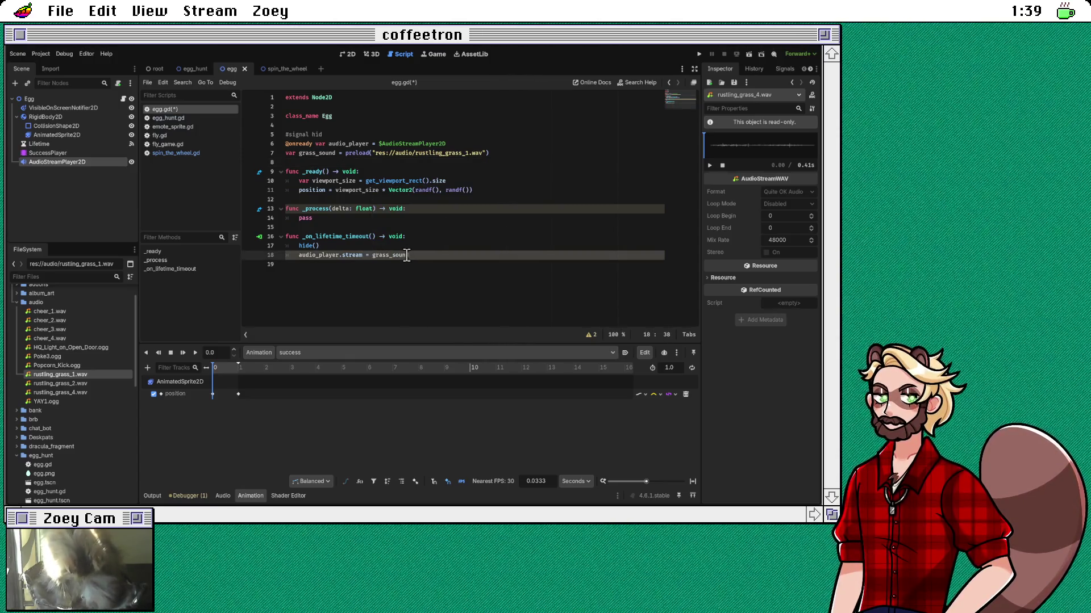
key("Down")
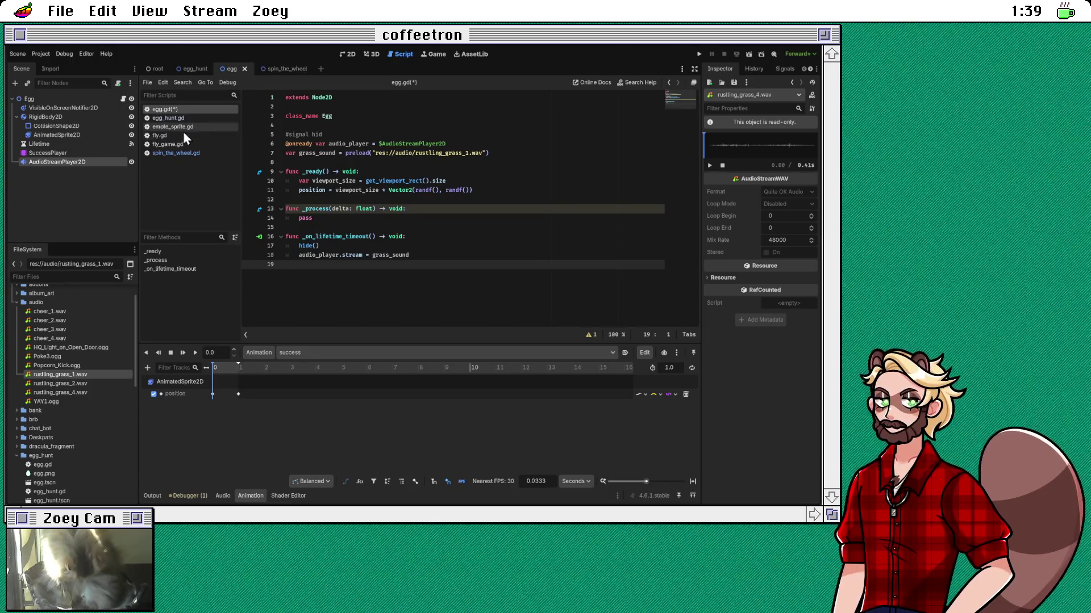
left_click(175, 152)
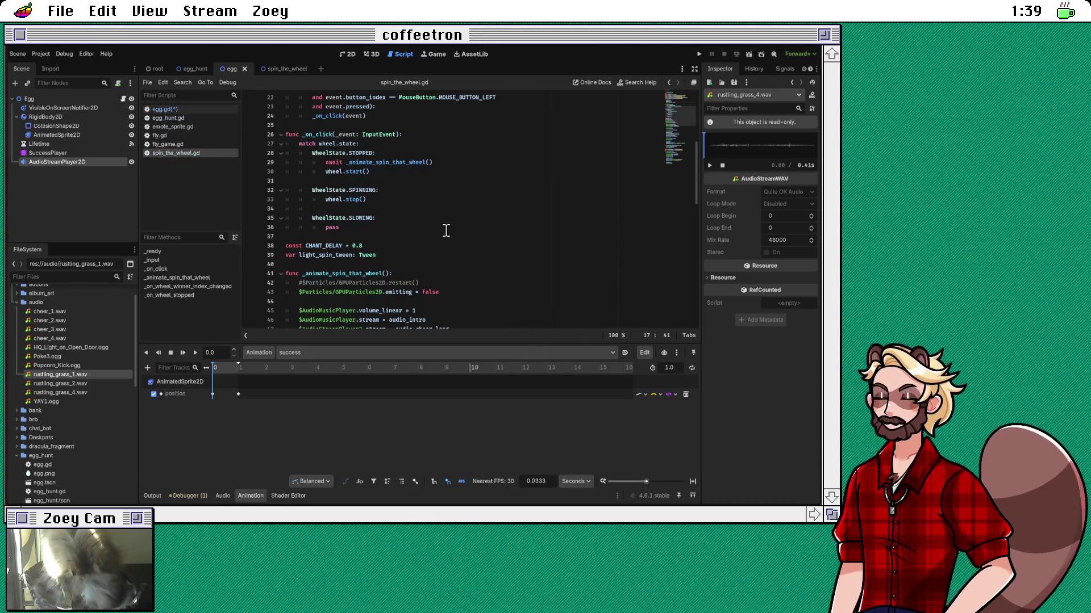
scroll(480, 195, "down", 2)
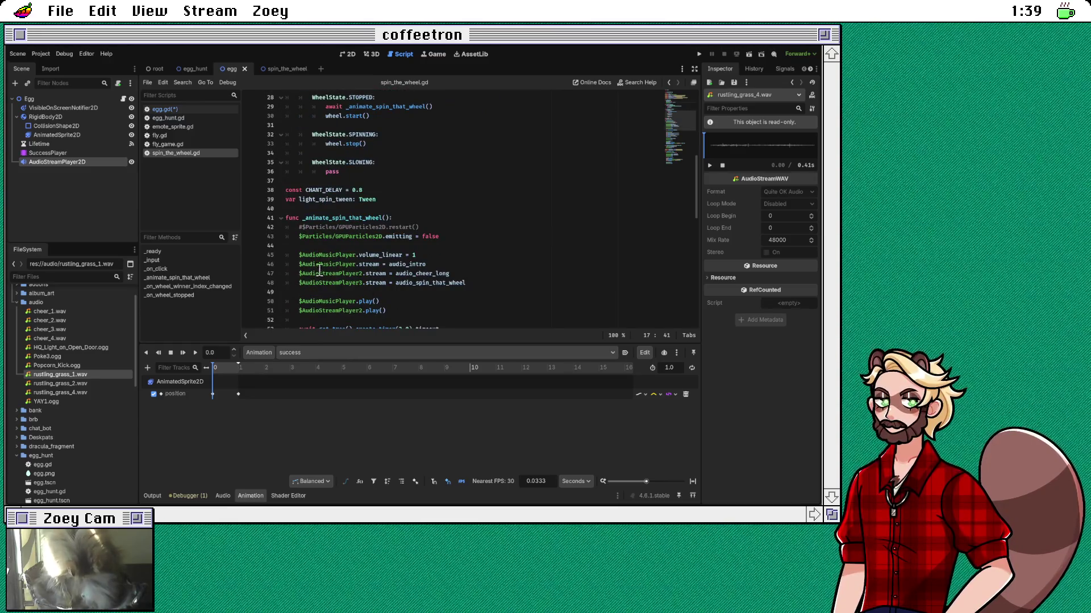
left_click(333, 283)
double_click(332, 283)
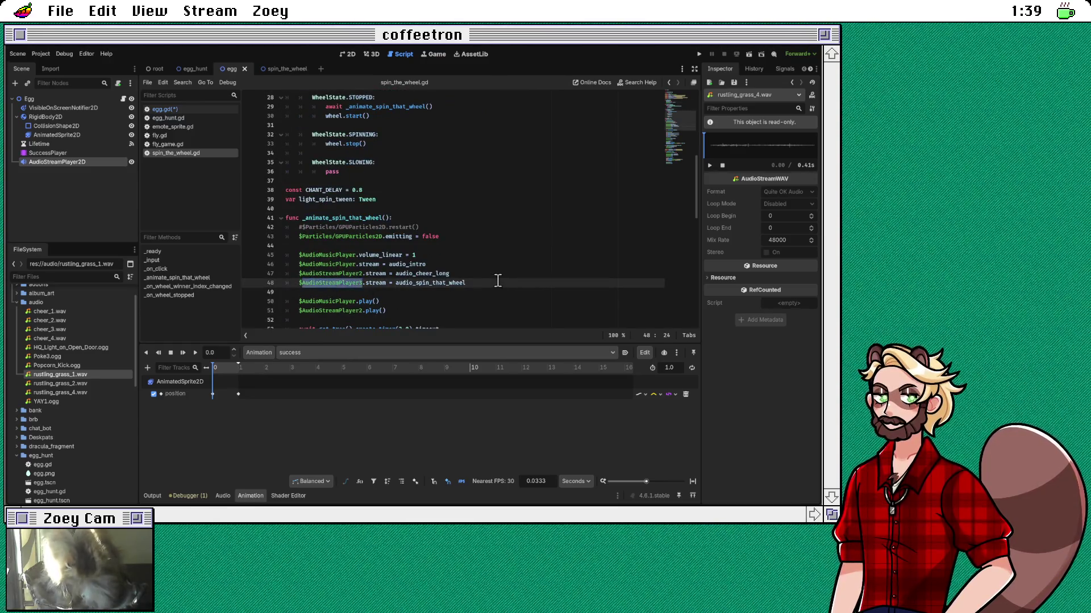
scroll(499, 280, "down", 2)
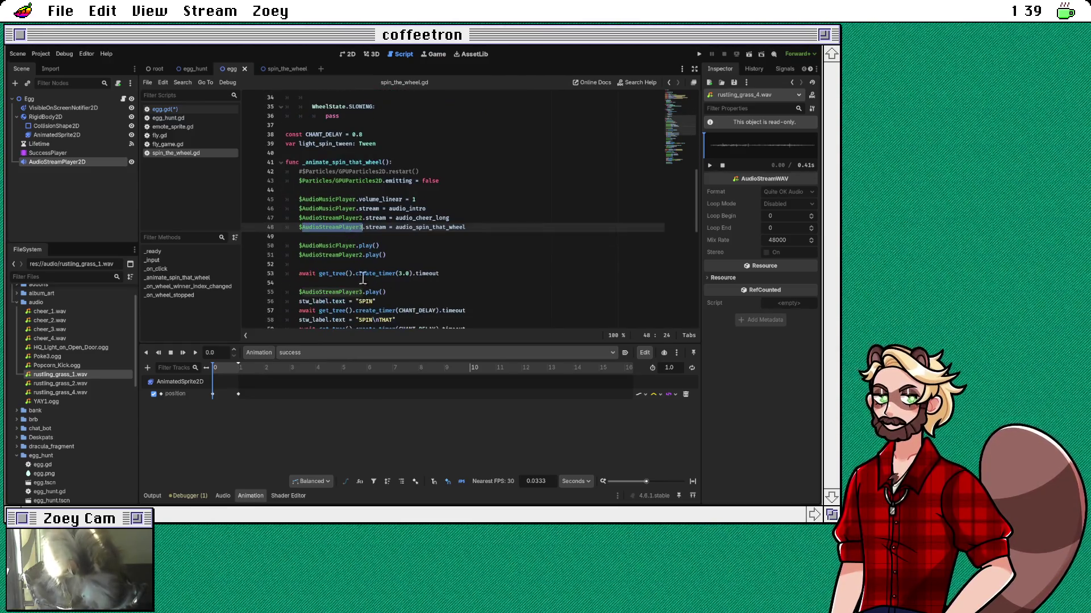
double_click(327, 218)
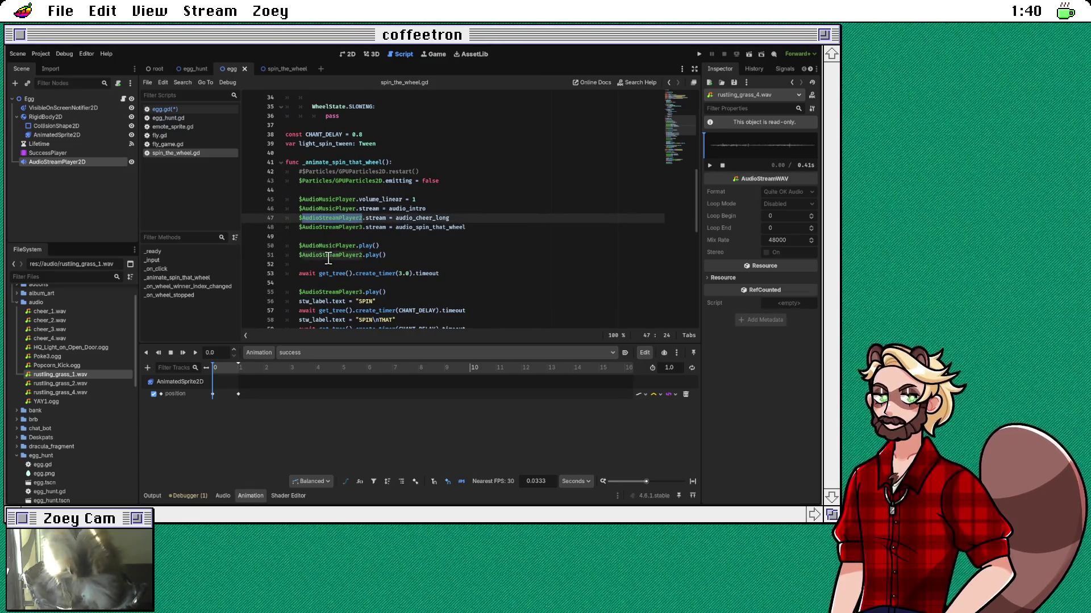
double_click(328, 255)
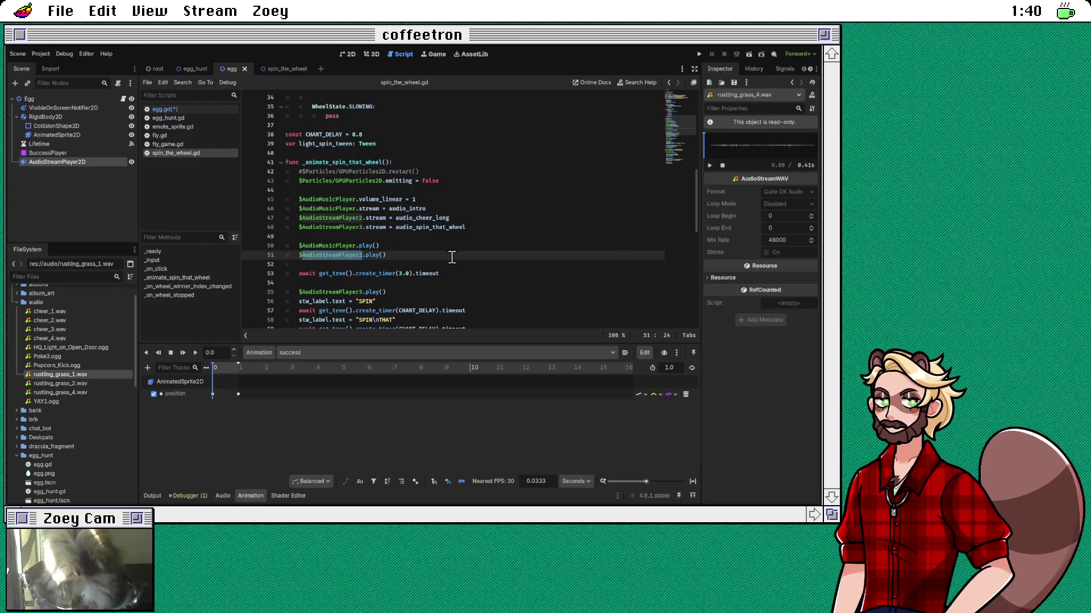
left_click(450, 258)
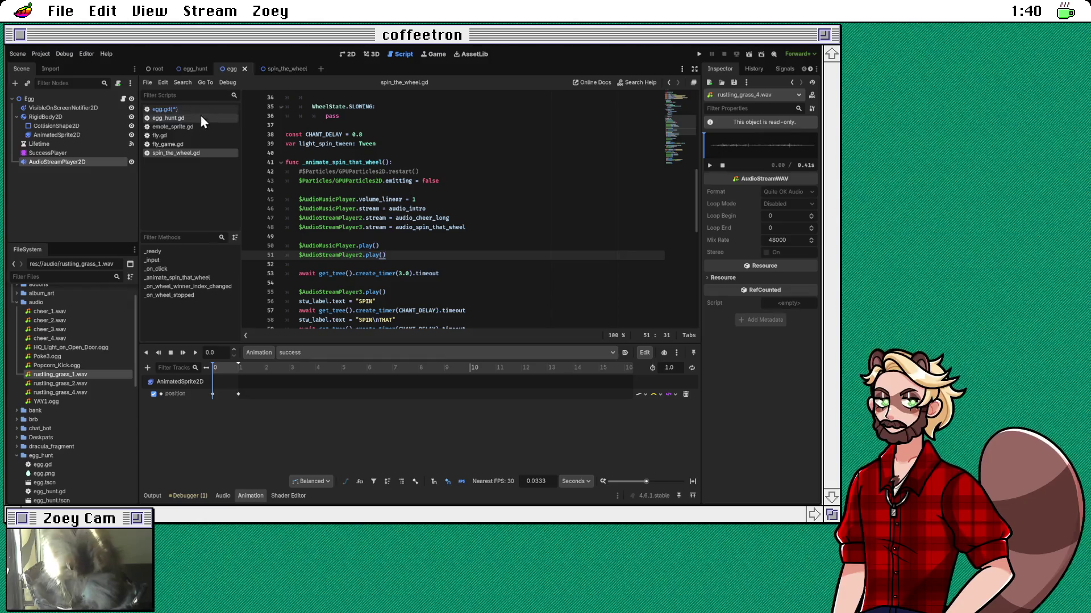
left_click(200, 111)
left_click(433, 257)
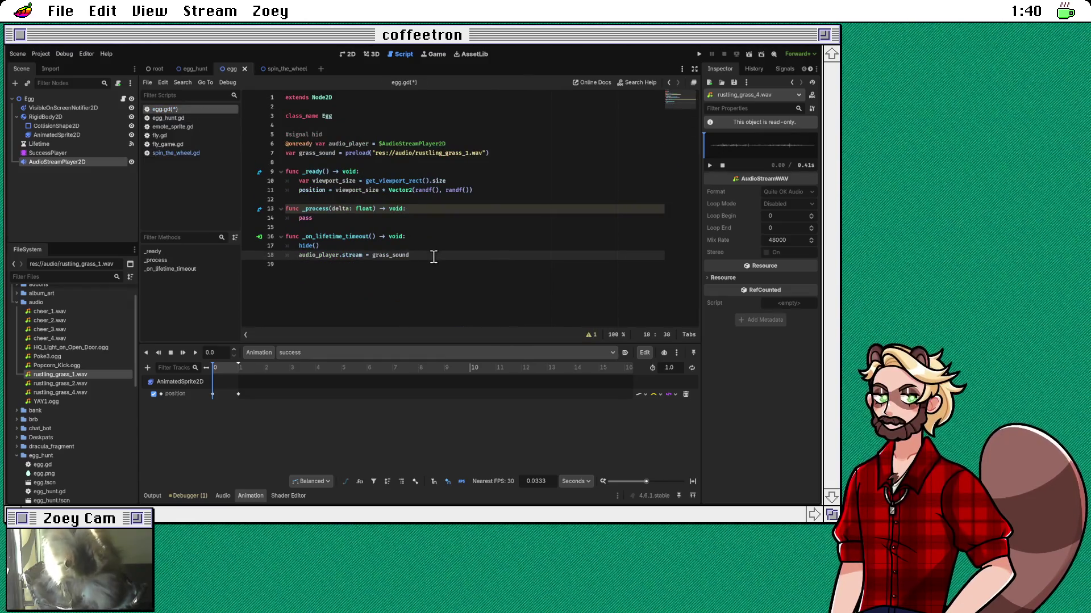
Step: Add audio_player.play() after the grass_sound stream assignment in _on_lifetime_timeout
key("Return")
type("audio_player")
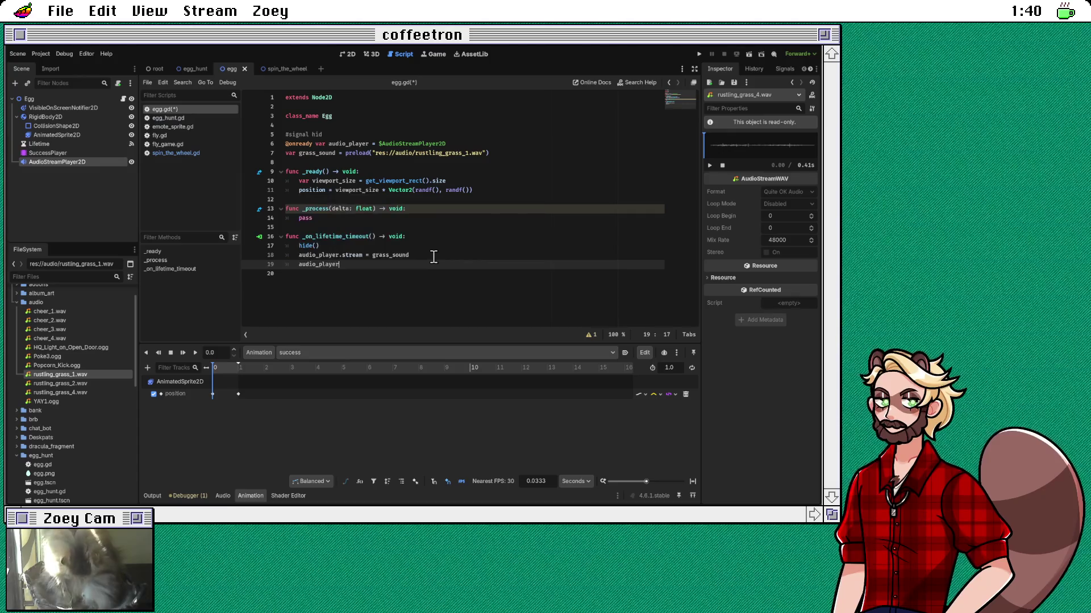
type(".play(")
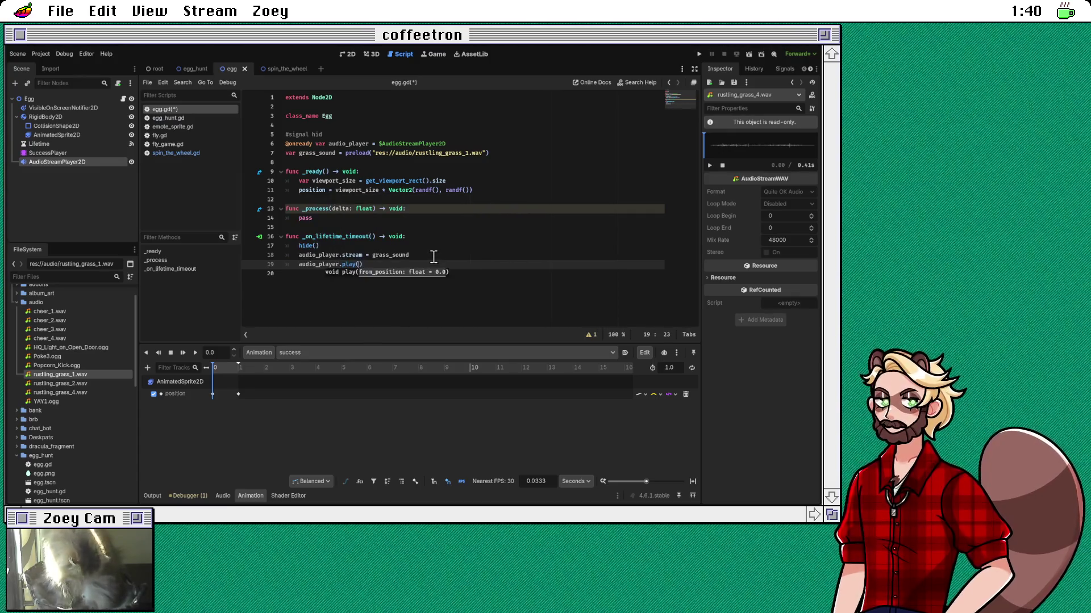
key("Down")
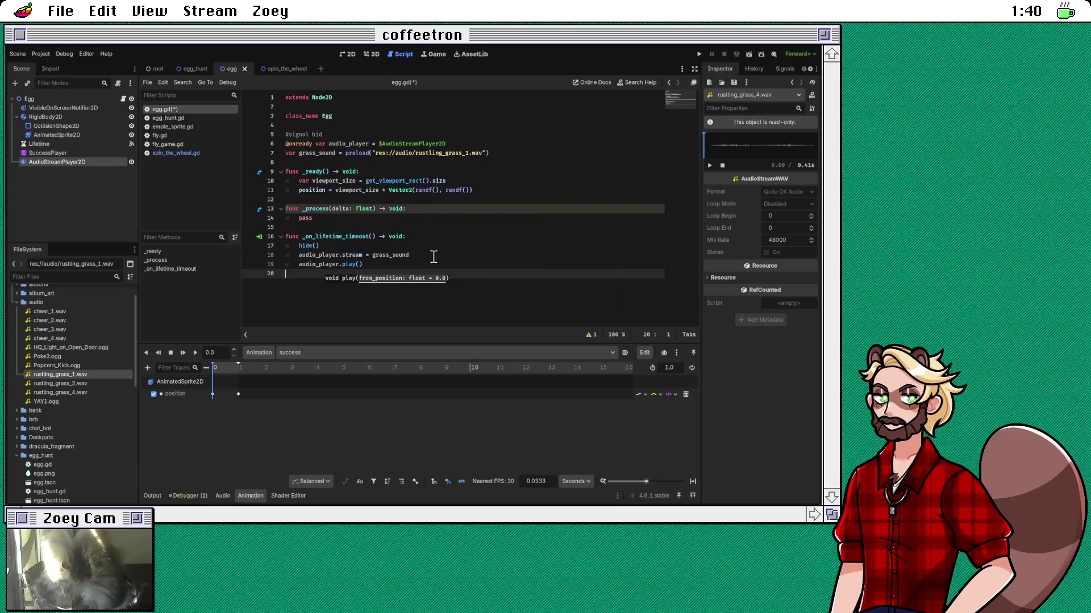
left_click(426, 245)
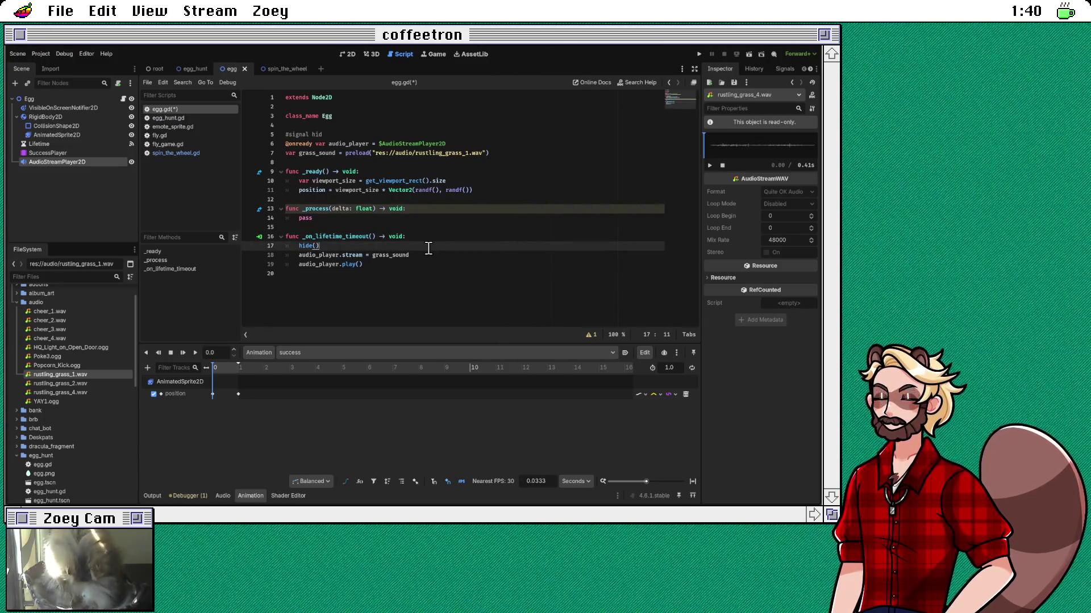
left_click(411, 284)
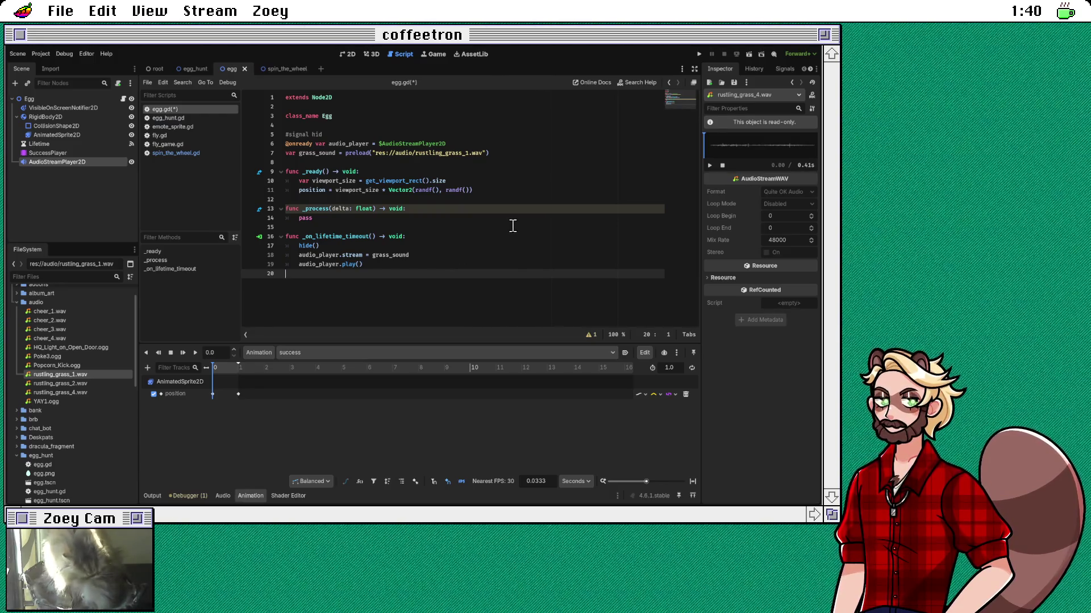
Step: Declare 'func play_found_animation() -> void:' at the end of egg.gd
key("Return")
type("func f")
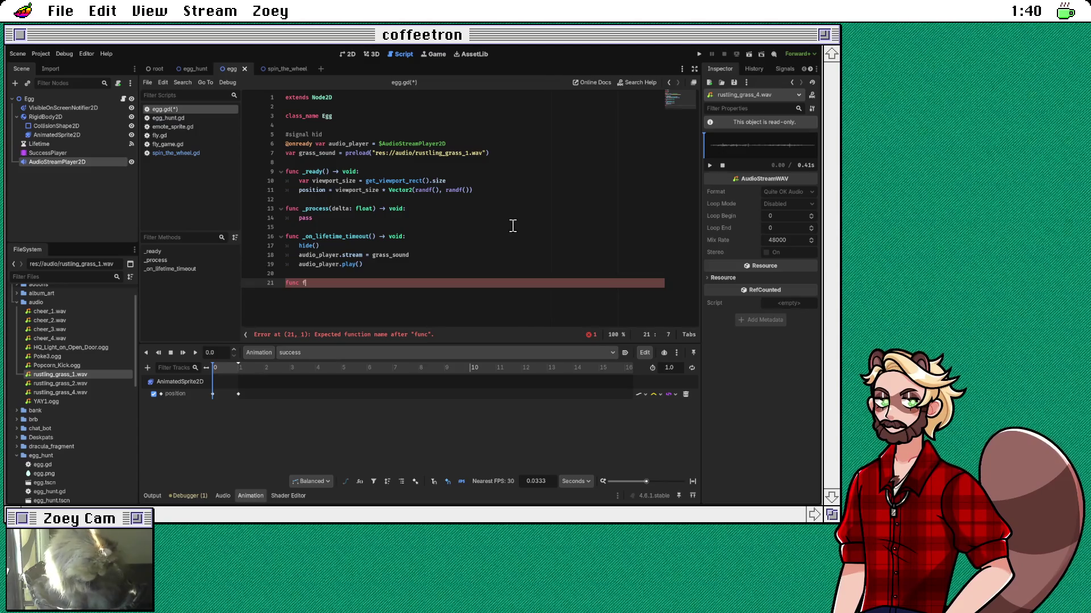
key("BackSpace")
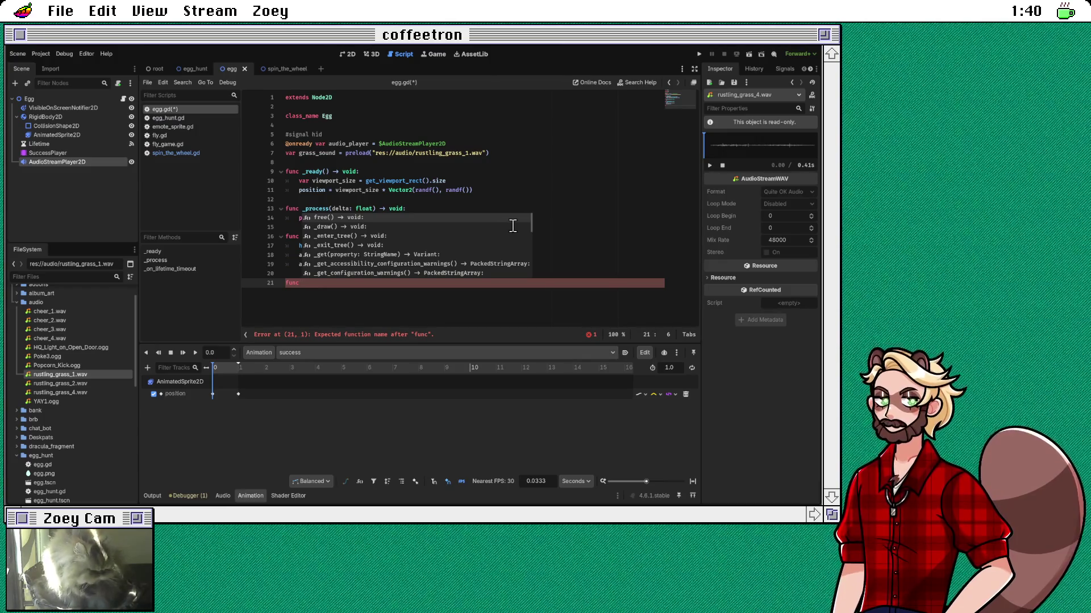
type("foun")
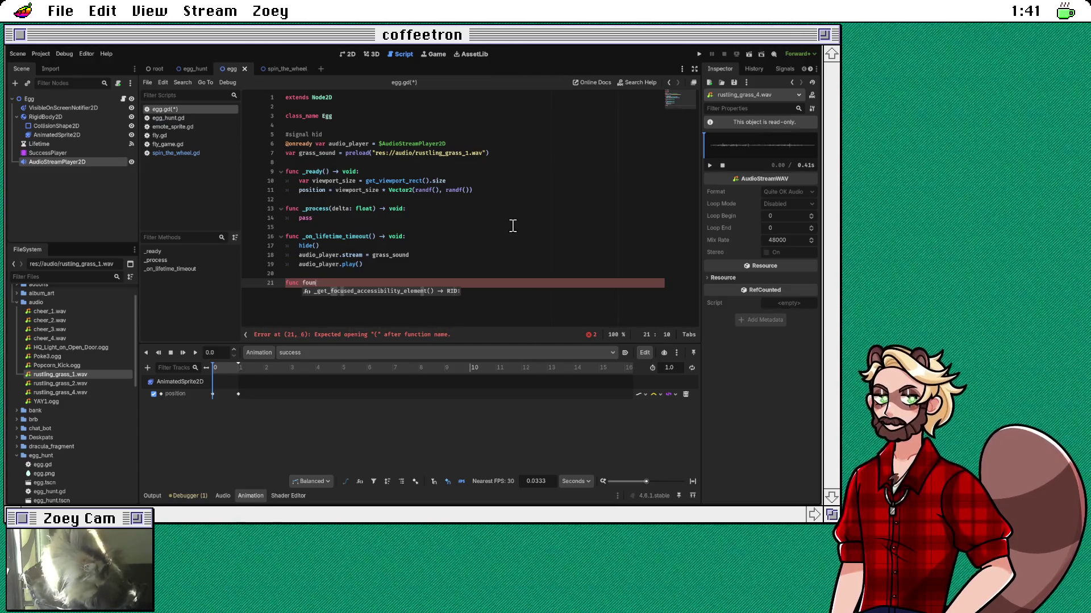
key("BackSpace")
key("BackSpace")
key("BackSpace")
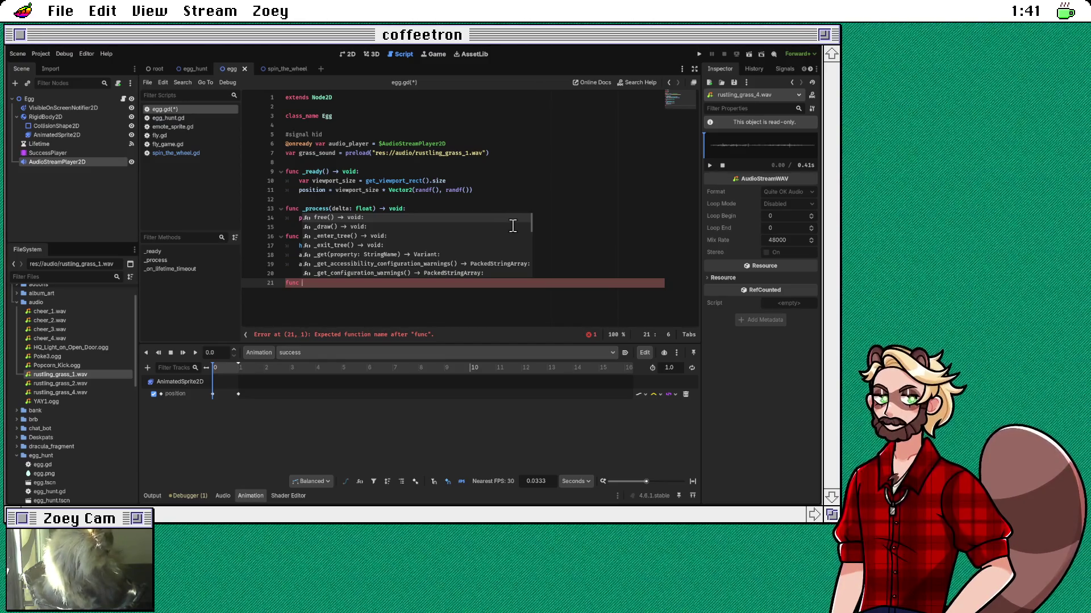
type("play_found_")
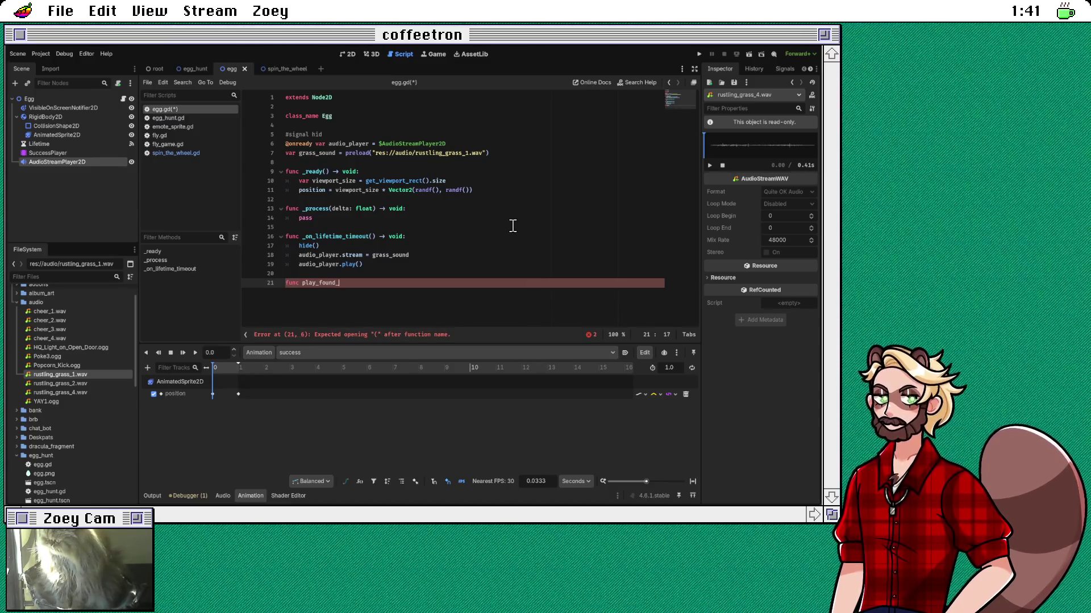
type("animation() ->")
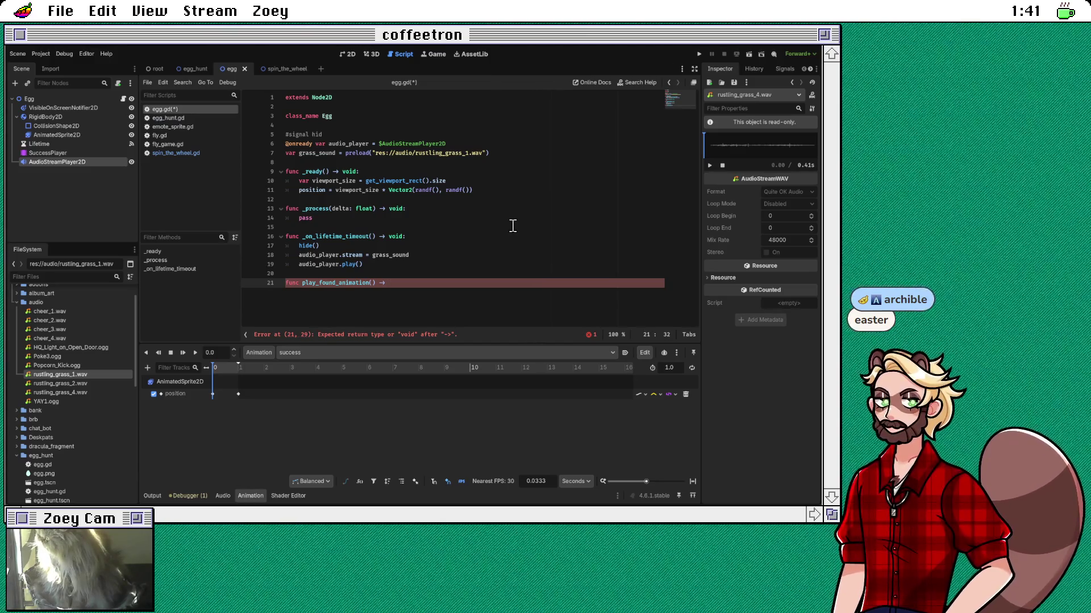
type("void:")
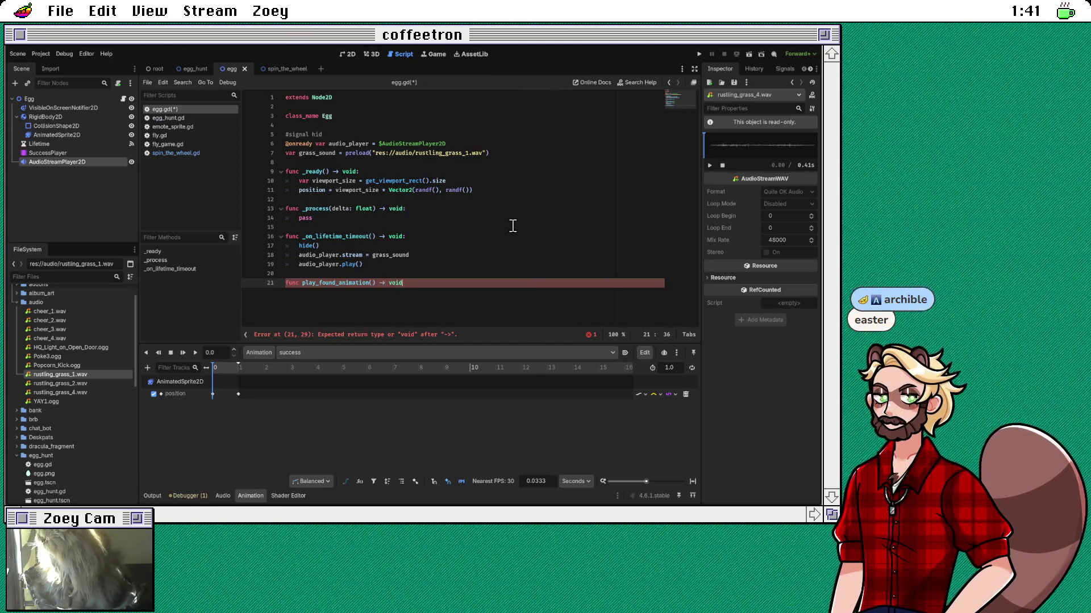
key("Return")
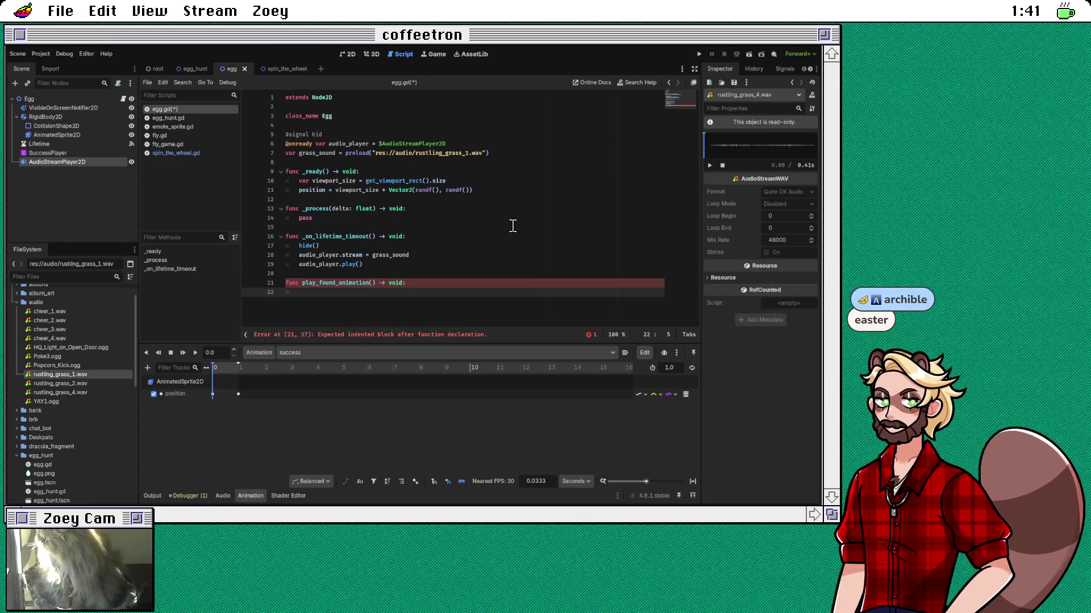
Step: Begin the function body with audio_player.stream and start 'var success_sound = preload(' on line 8
type("au")
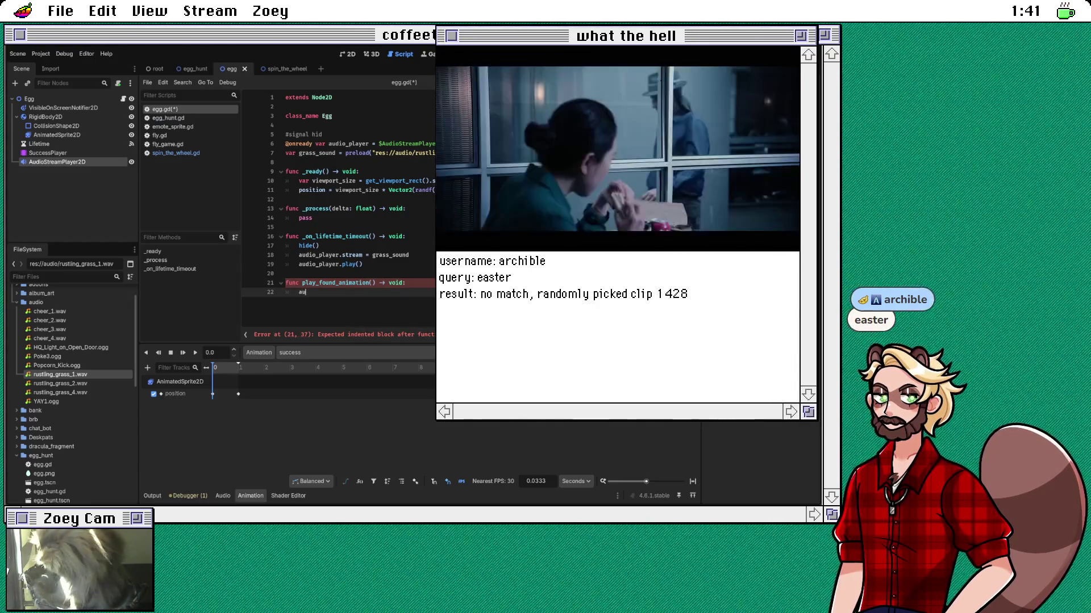
type("dio_player")
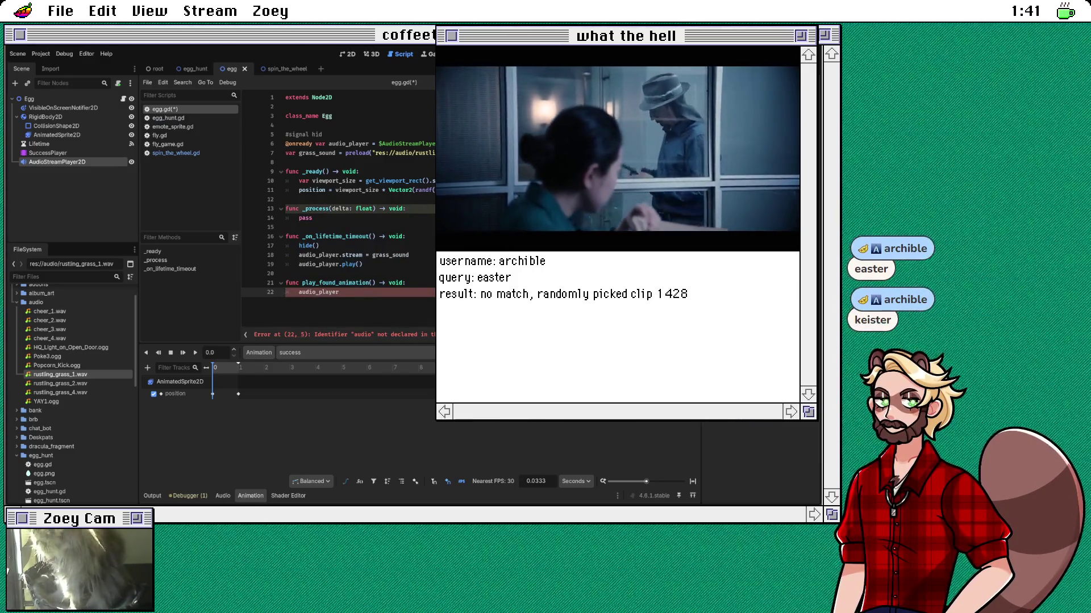
type(".str")
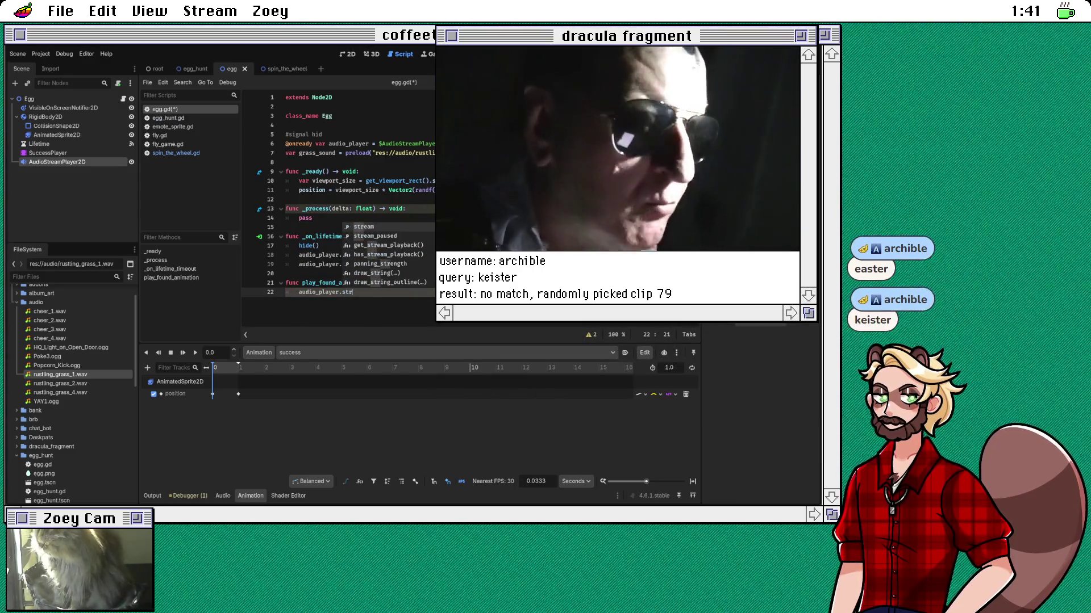
key("Return")
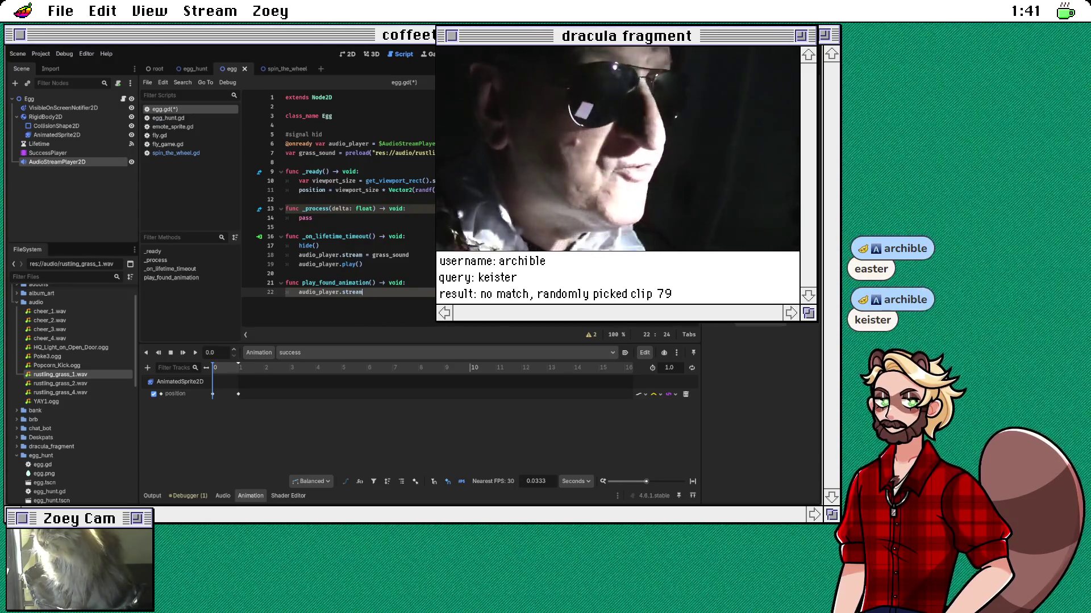
left_click(286, 162)
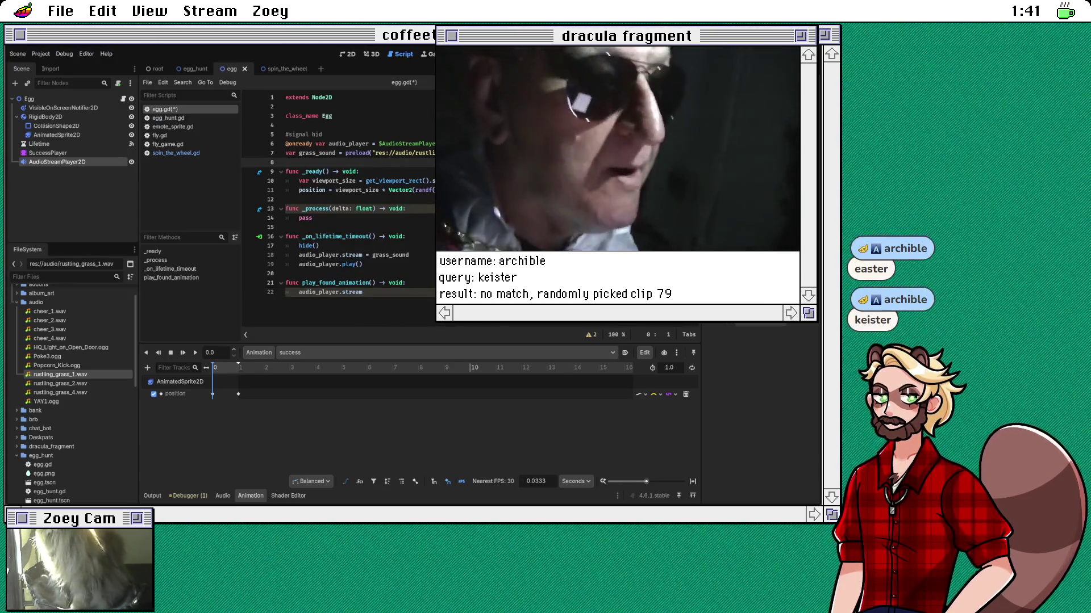
type("var succ")
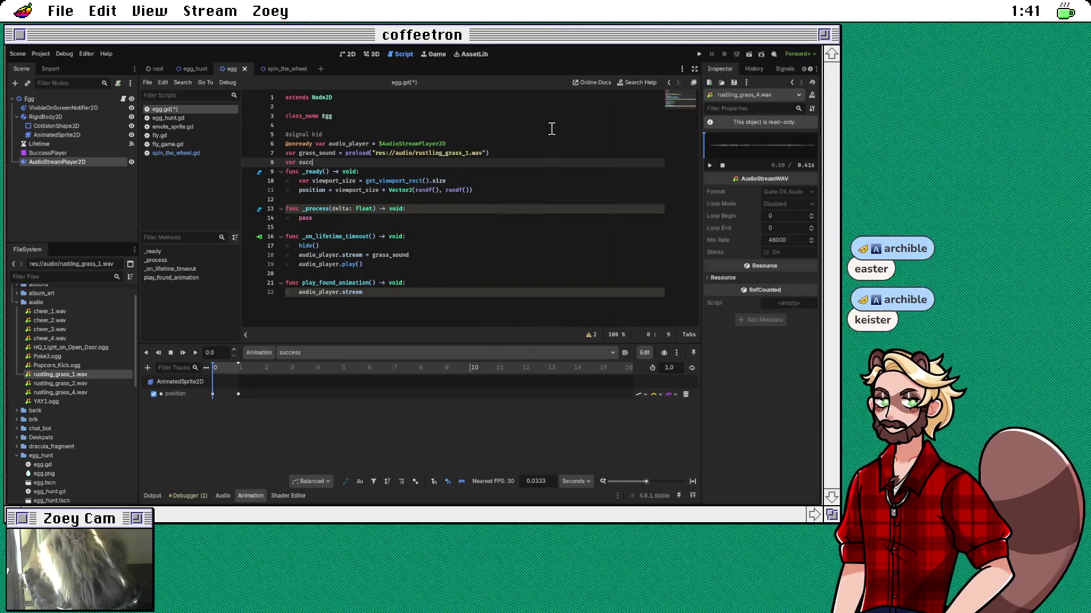
type("ess_sound = ")
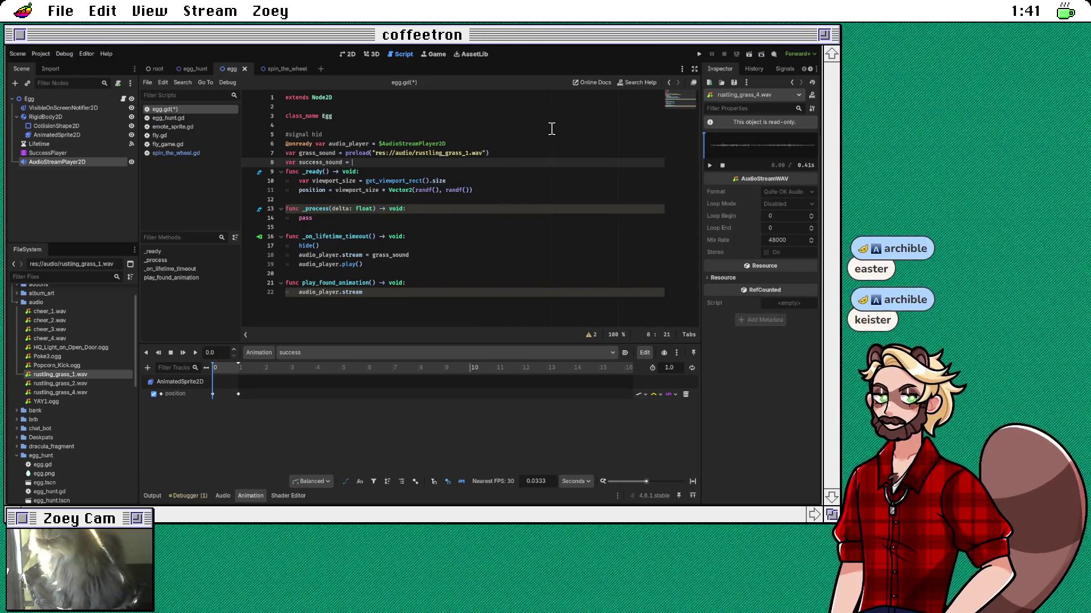
type("preload(")
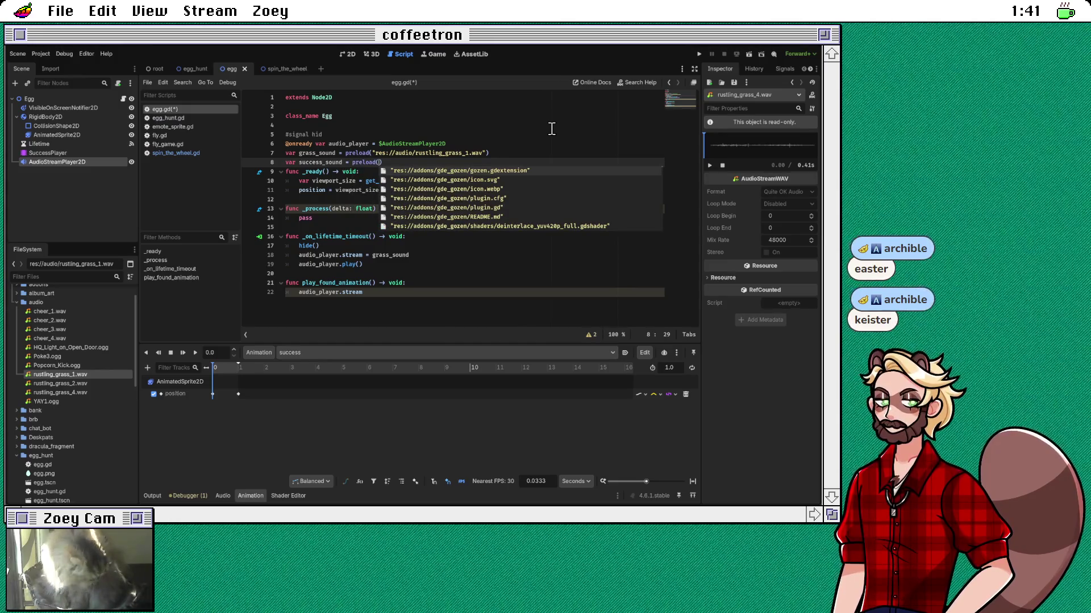
Step: Complete line 8 as 'var success_sound = preload("res://audio/YAY1.ogg")'
left_click(392, 266)
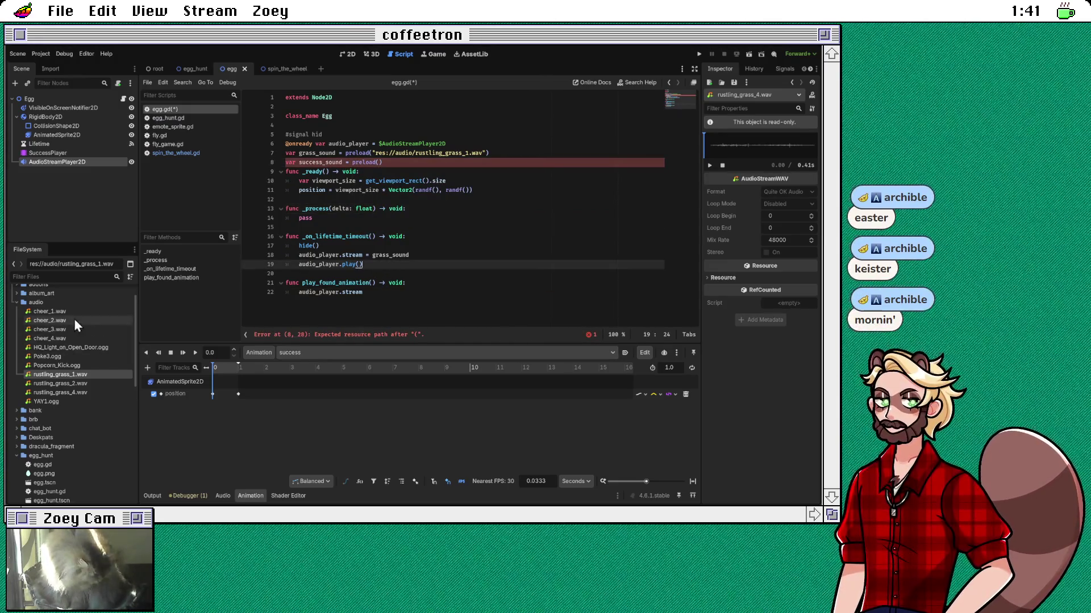
scroll(84, 321, "down", 1)
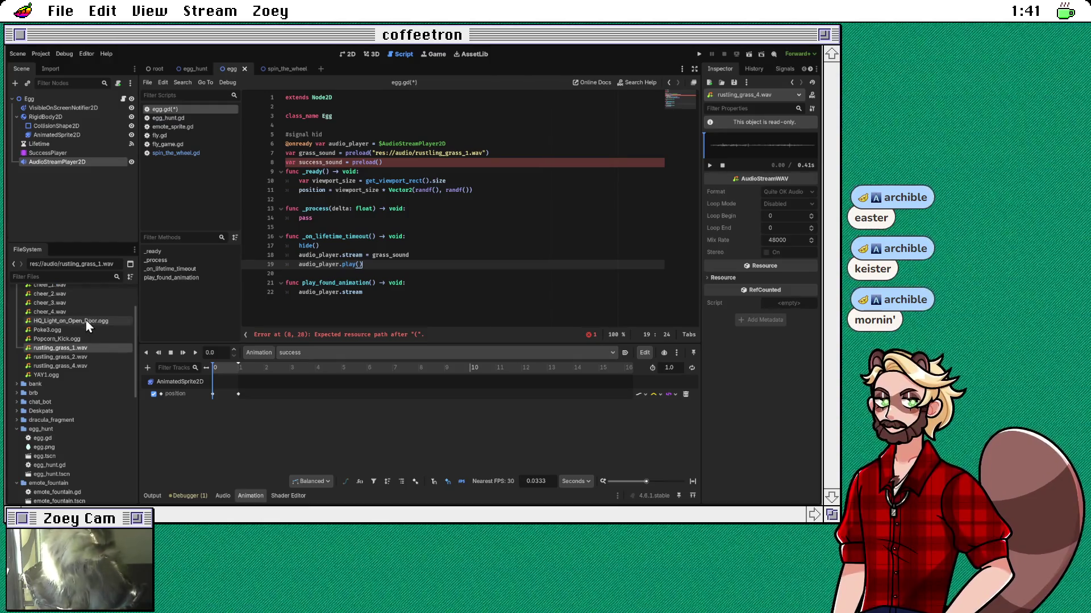
left_click(63, 375)
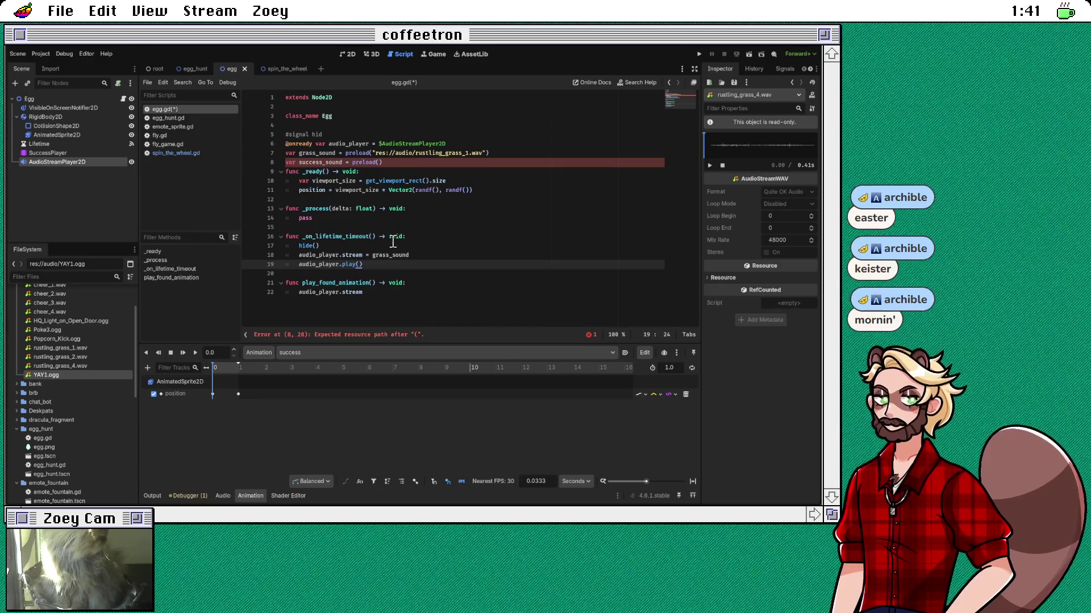
left_click(410, 163)
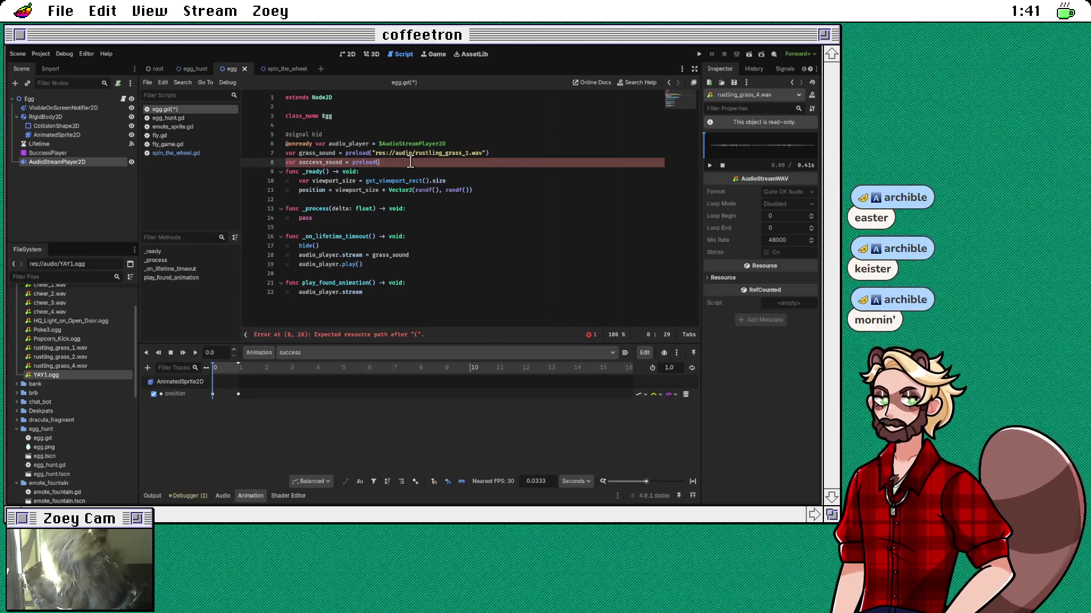
type("\"Y\"")
key("Up")
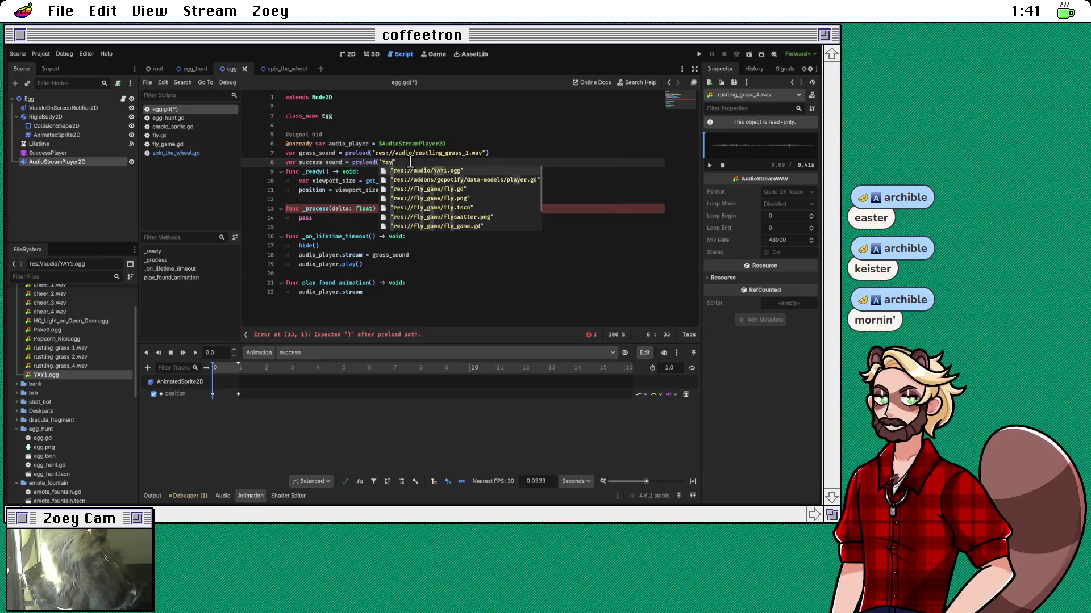
key("Return")
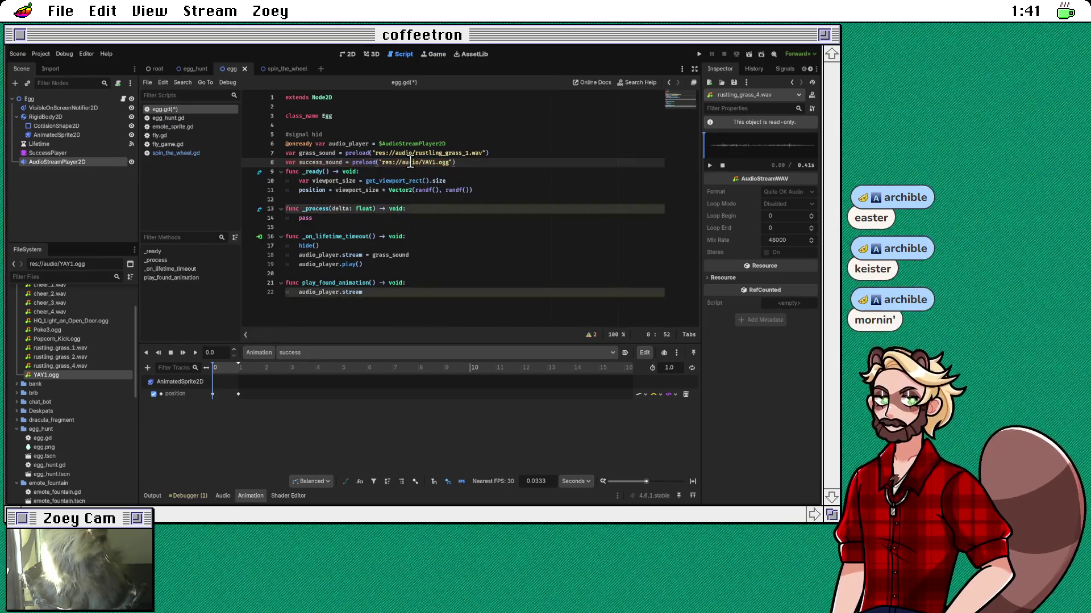
key("Return")
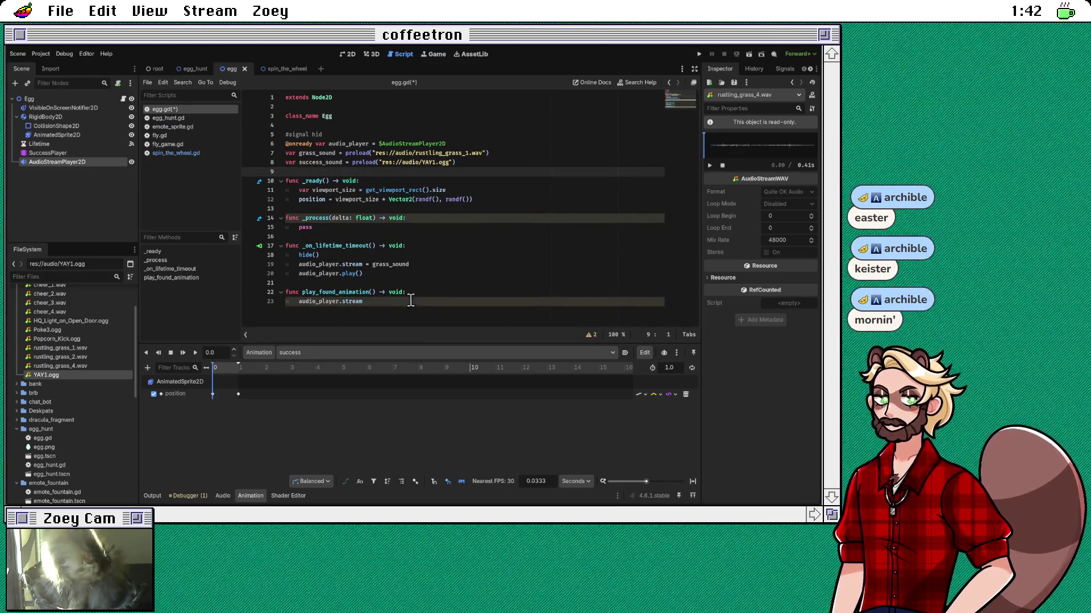
Step: In play_found_animation, set audio_player.stream = success_sound and call audio_player.play()
left_click(412, 302)
type("= succ")
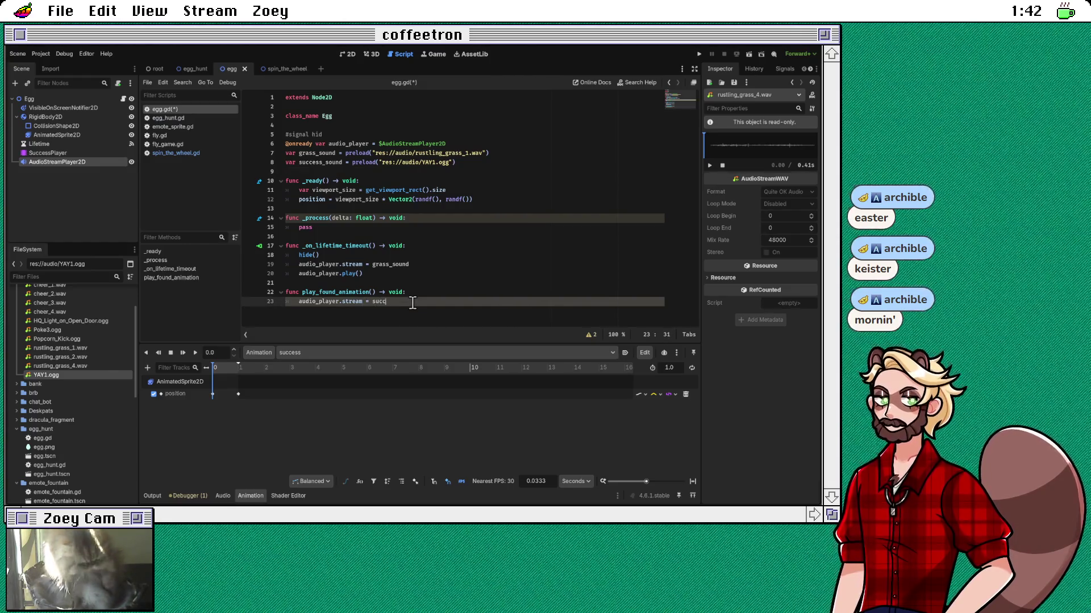
key("Return")
key("Return")
type("audi")
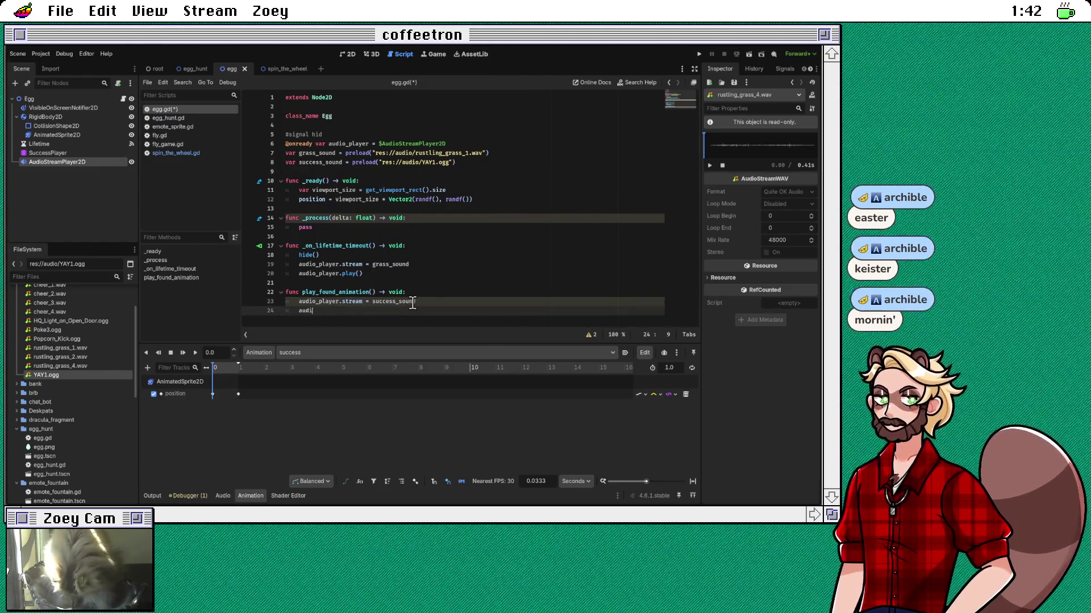
key("Return")
type(".pl")
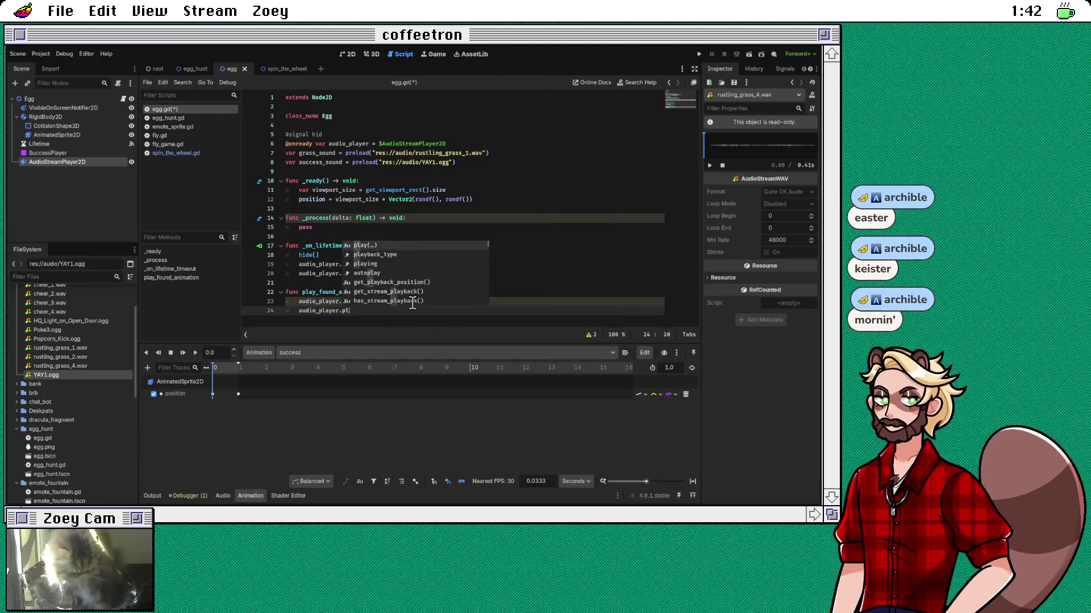
key("Return")
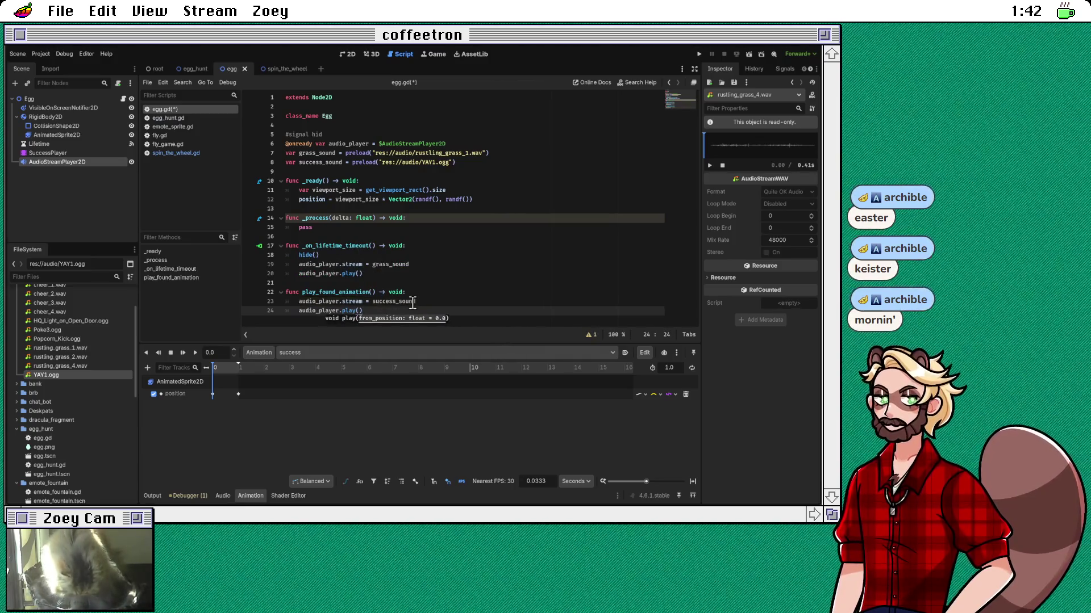
key("Escape")
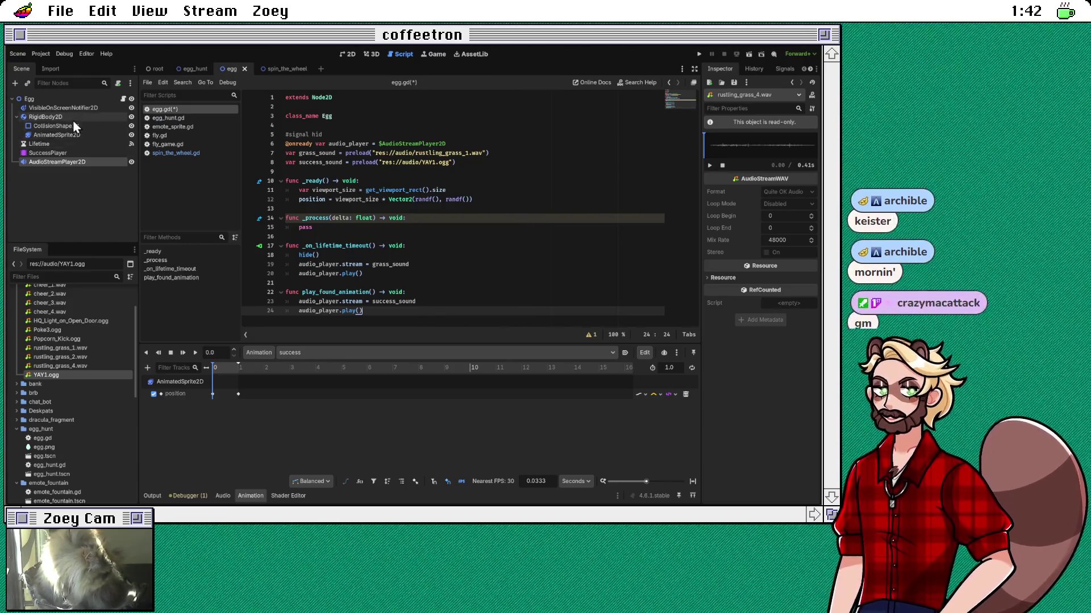
Step: Select the egg's RigidBody2D node in the Scene dock to show its properties
left_click(73, 119)
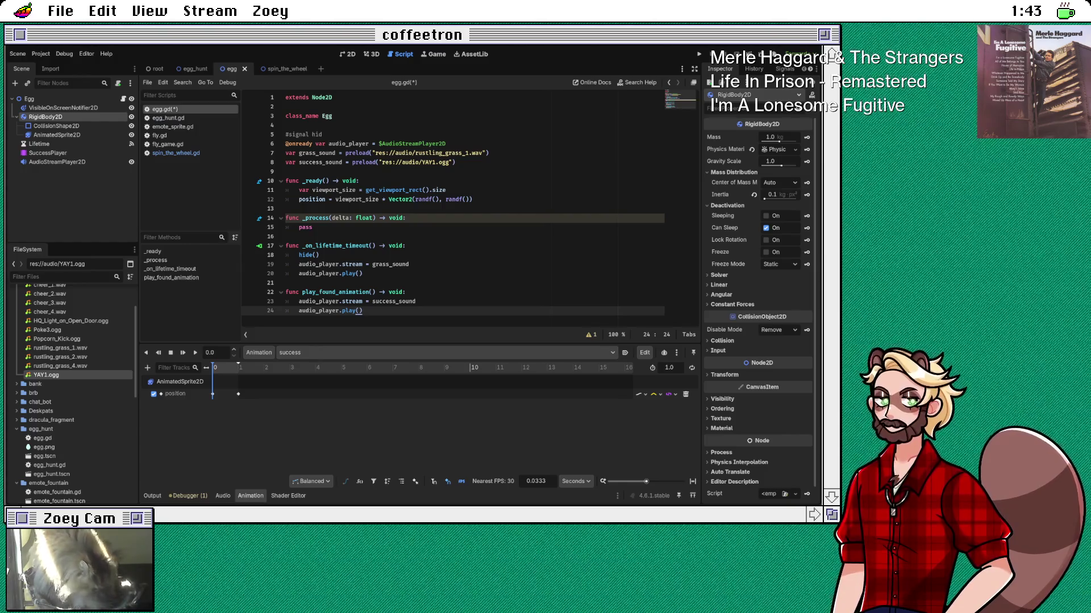
Step: Inspect the CollisionShape2D node's Process settings in the Inspector
left_click(312, 189)
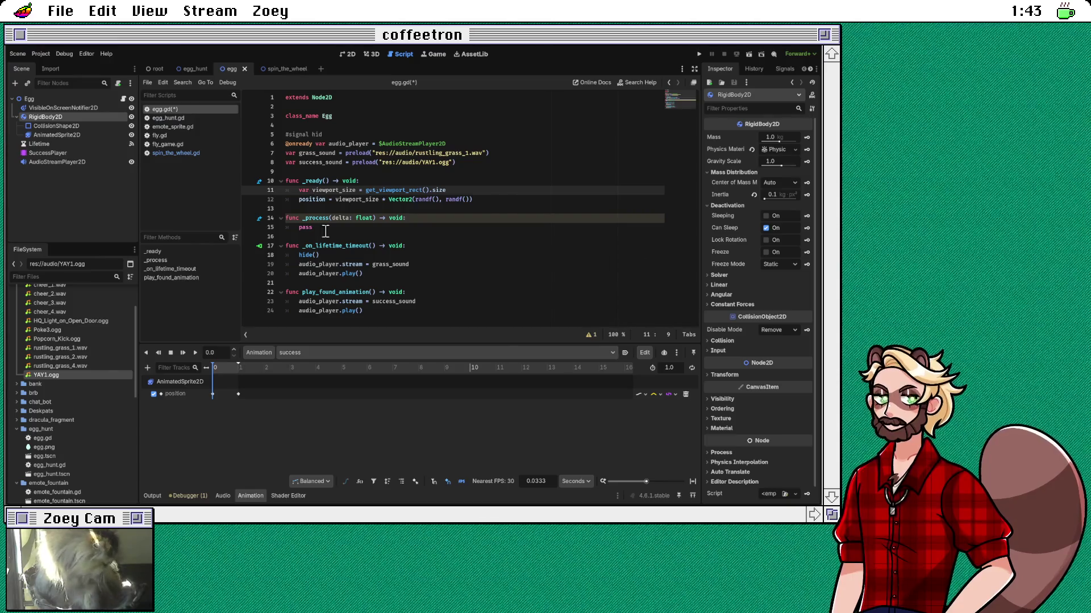
left_click(49, 126)
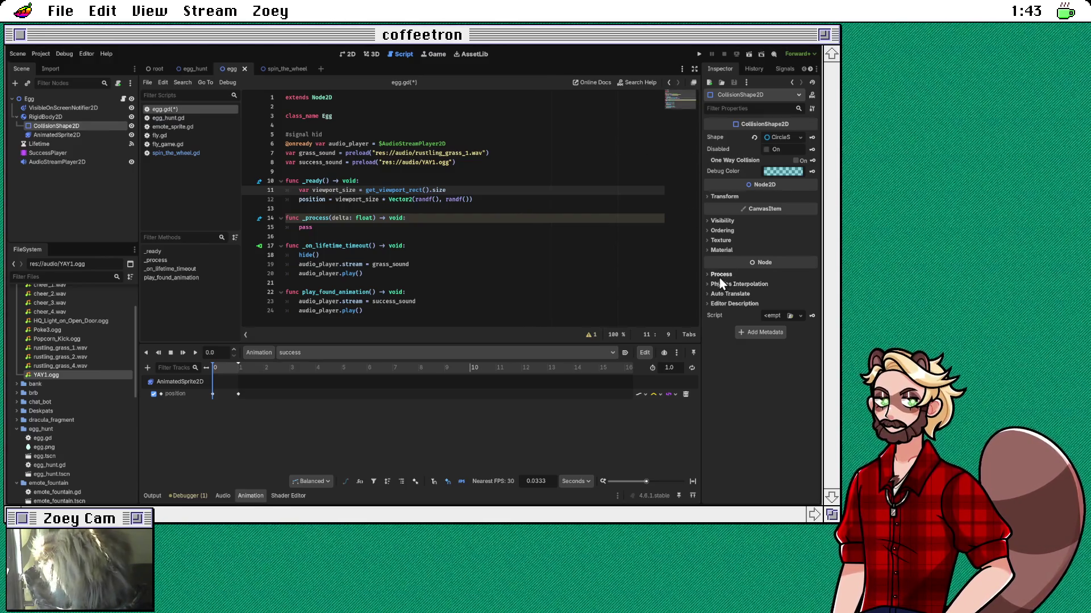
left_click(720, 275)
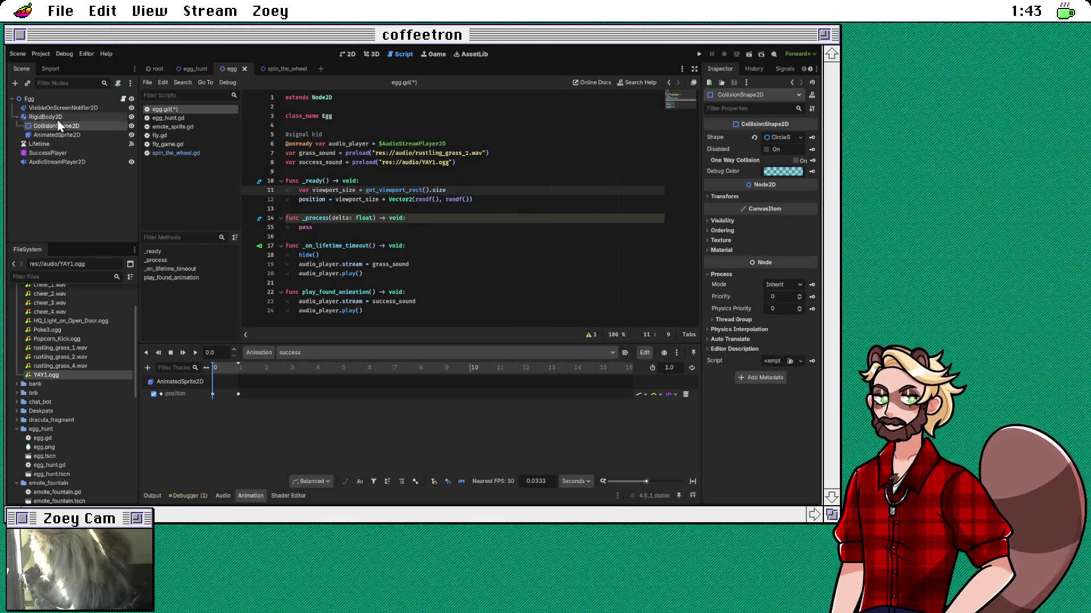
Step: Review the RigidBody2D node's Collision layers and Process settings in the Inspector
left_click(57, 117)
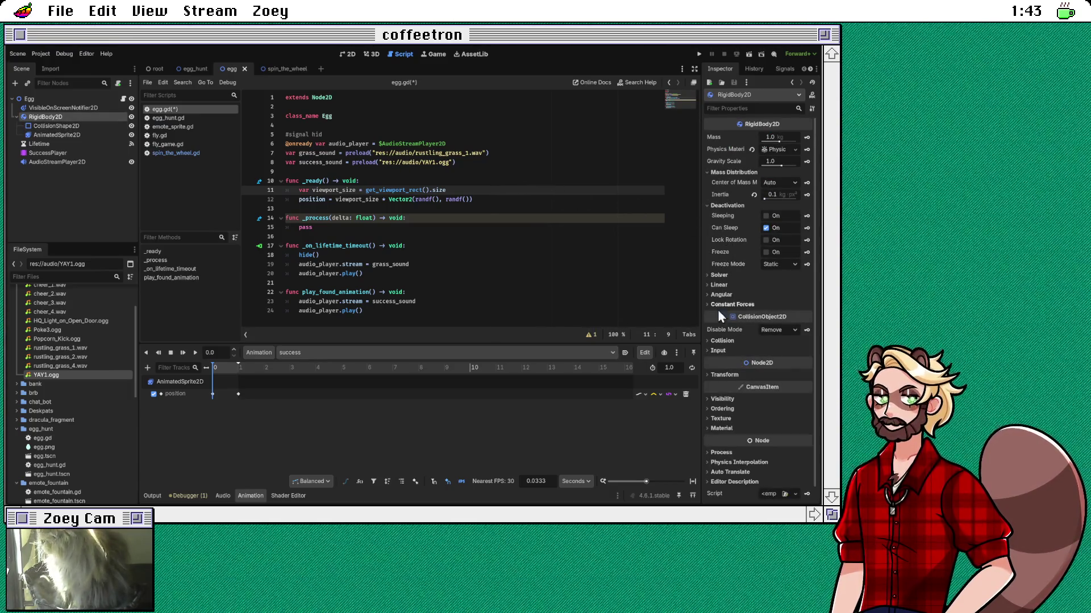
left_click(725, 342)
left_click(725, 342)
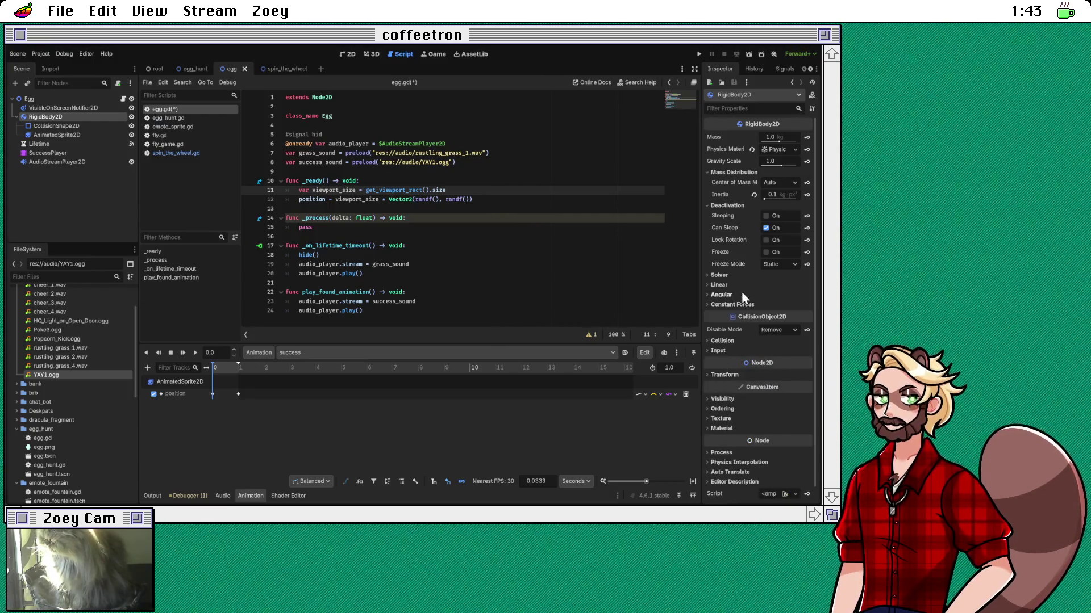
left_click(721, 453)
scroll(722, 457, "down", 2)
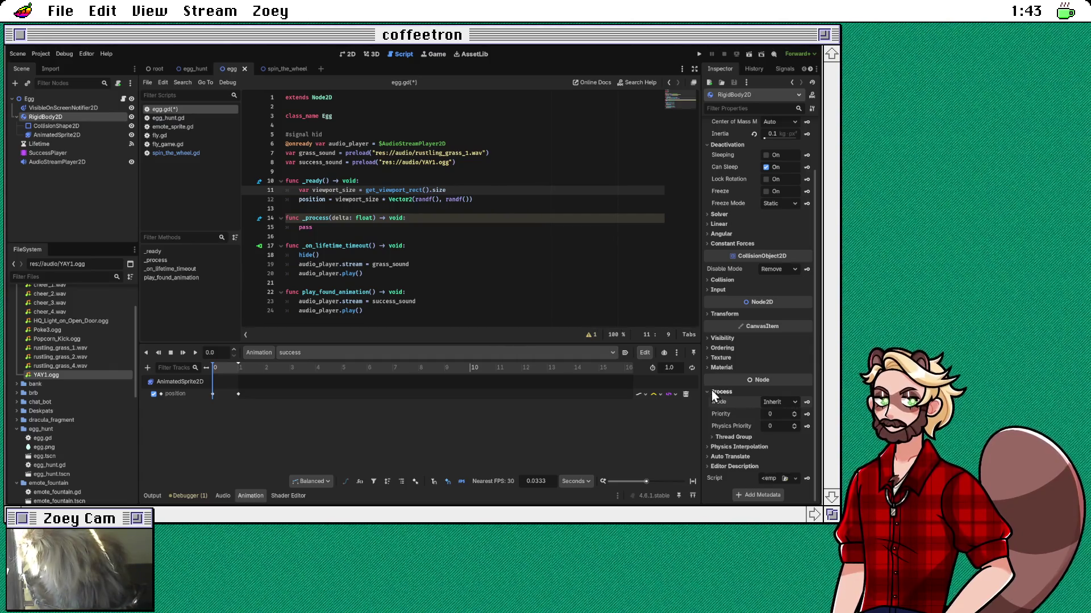
left_click(711, 391)
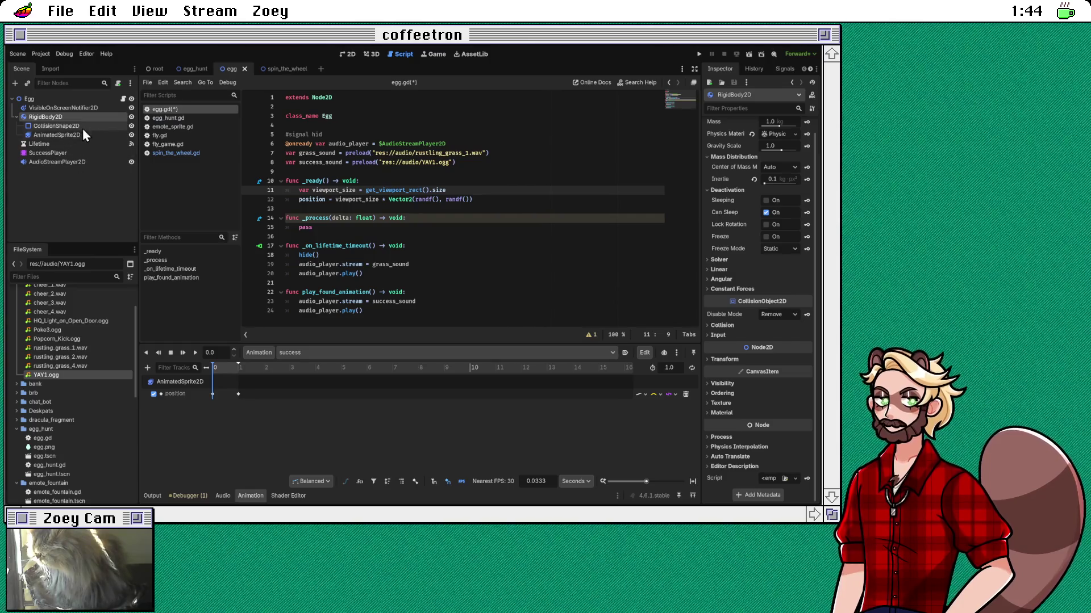
left_click(84, 124)
left_click(84, 118)
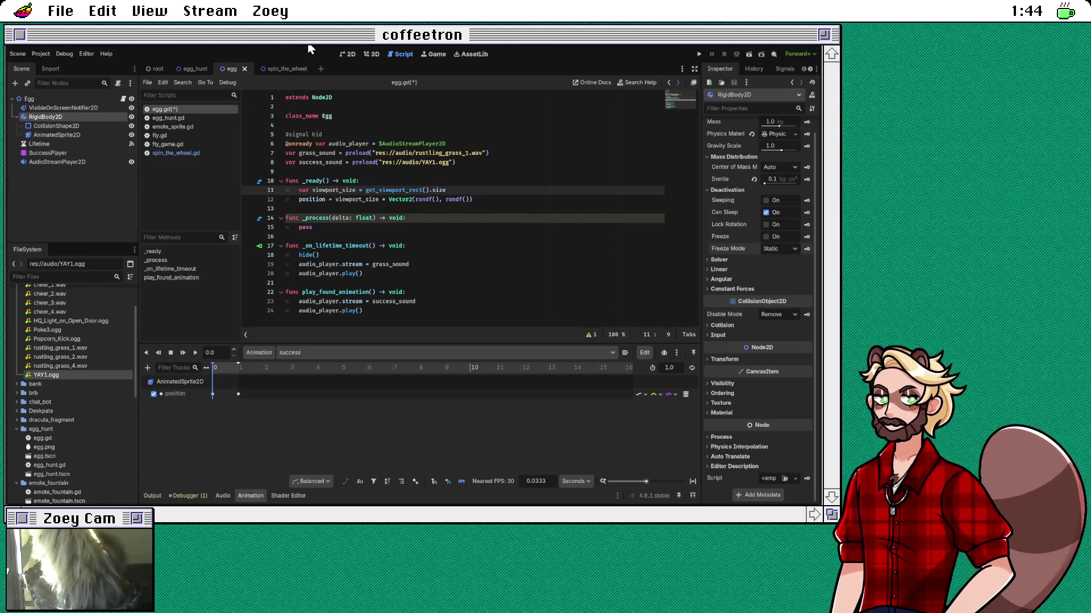
Step: Add $RigidBody2D.freeze = true on a new line after hide() in _on_lifetime_timeout
left_click(443, 283)
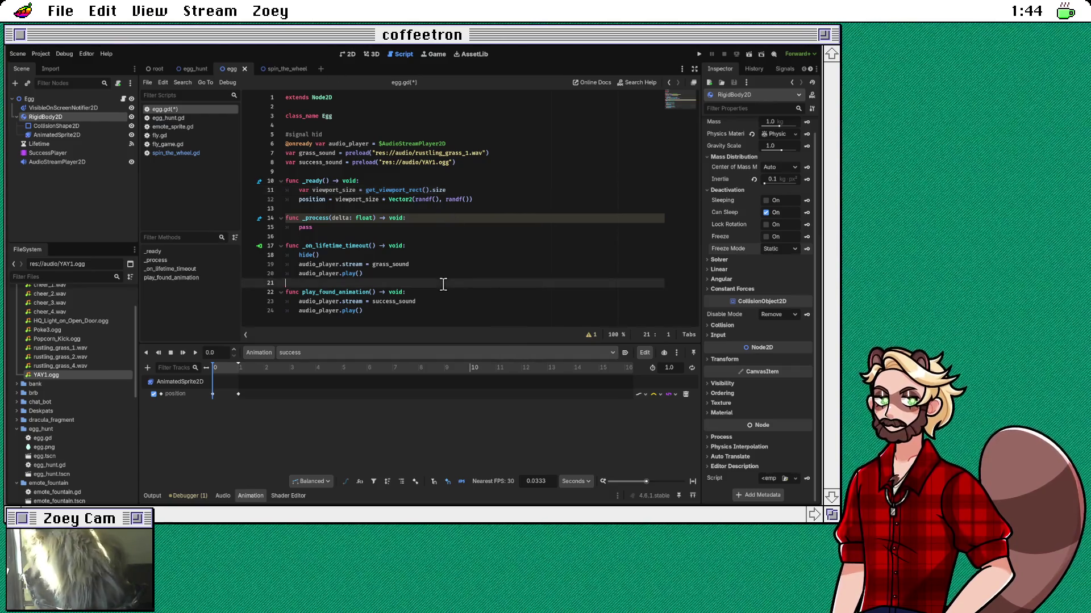
left_click(407, 309)
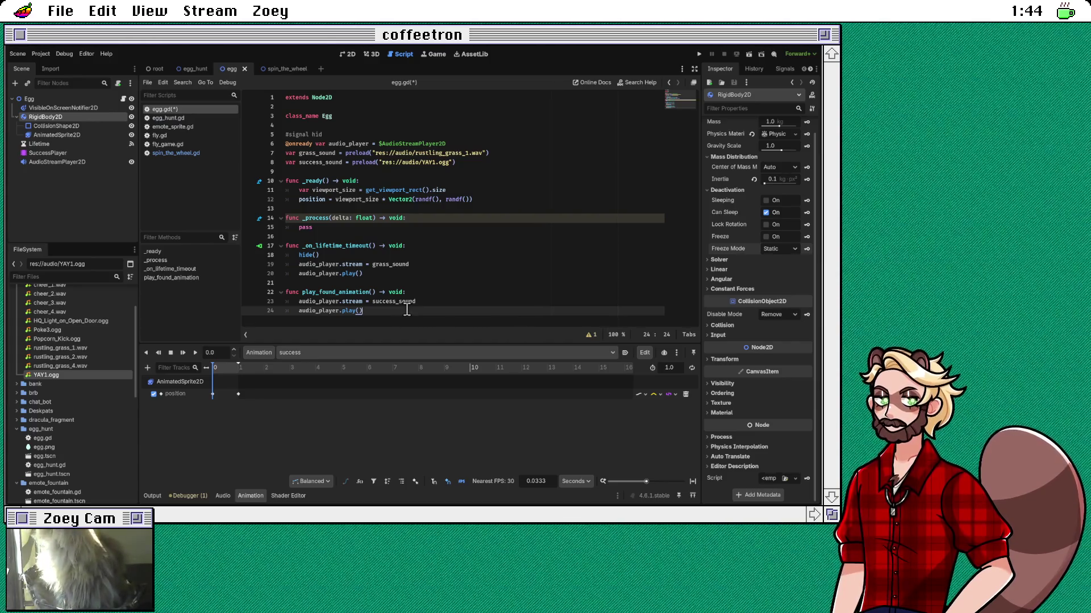
left_click(432, 292)
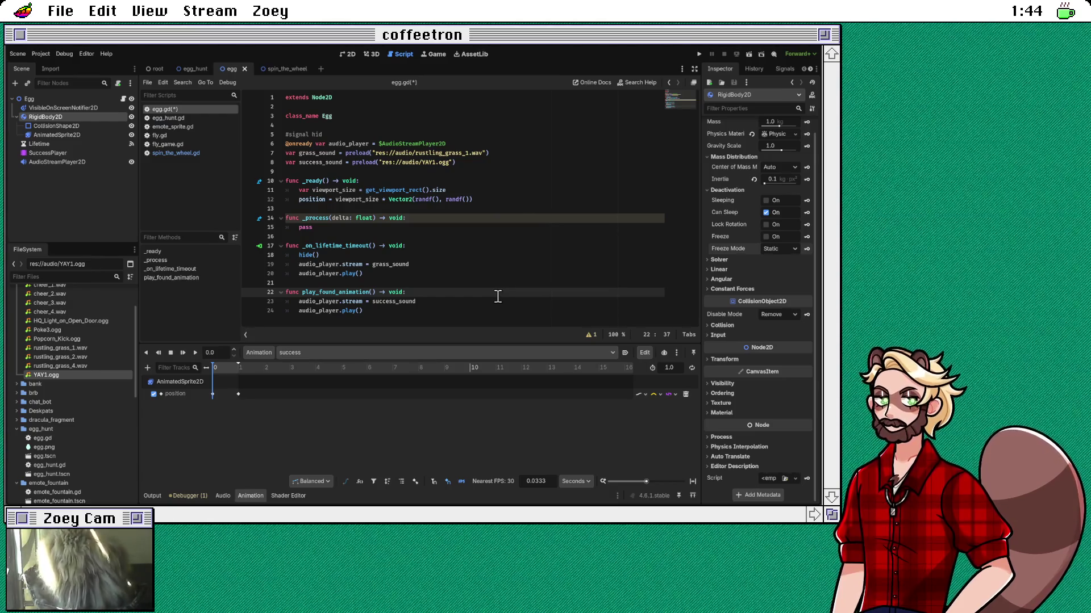
left_click(386, 256)
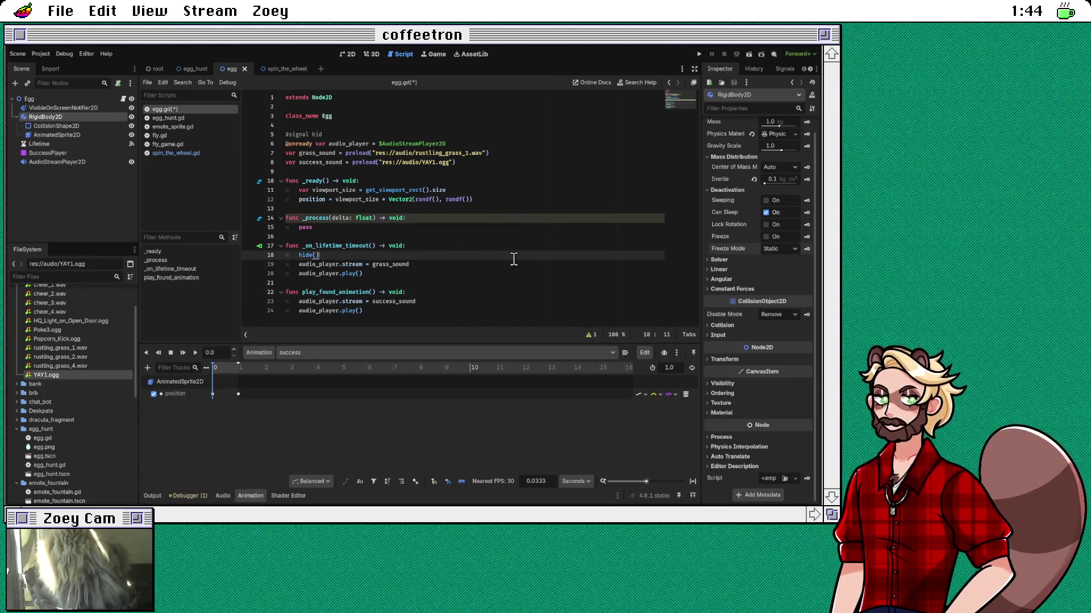
key("Return")
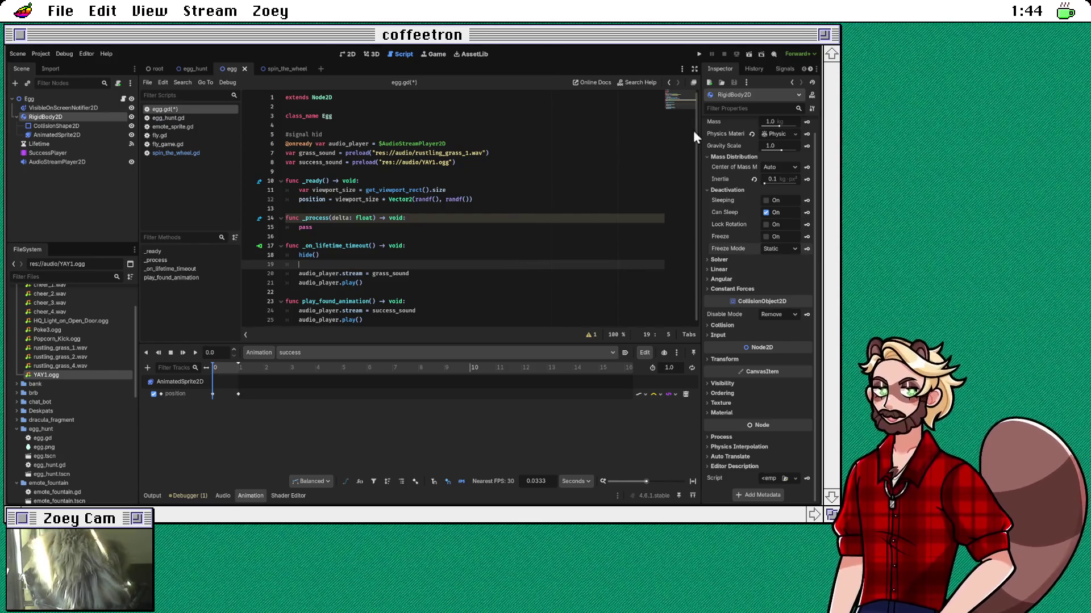
scroll(729, 197, "up", 1)
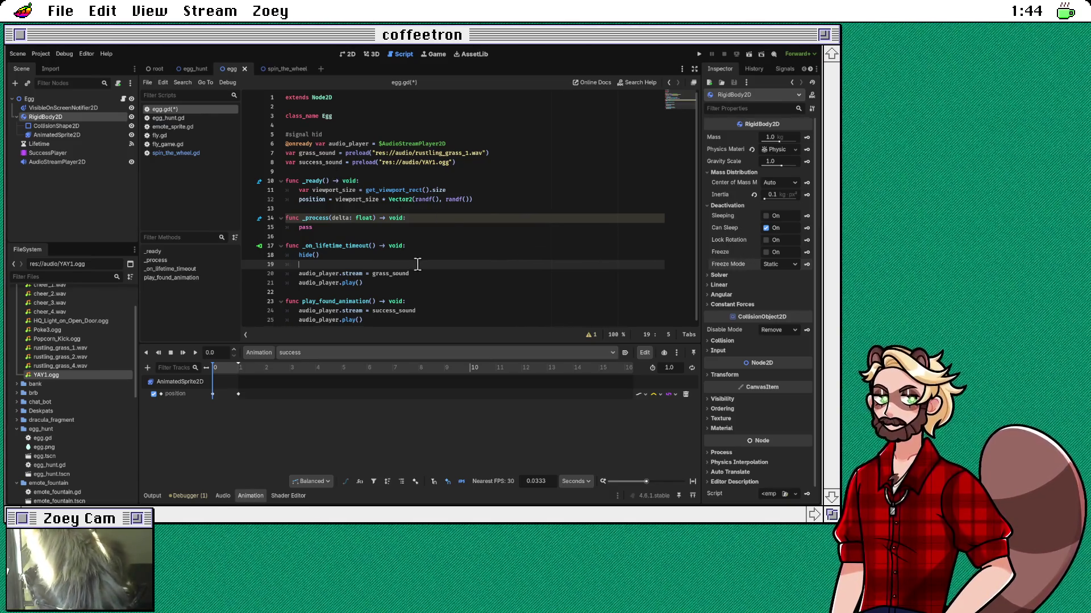
type("$Rig")
key("Return")
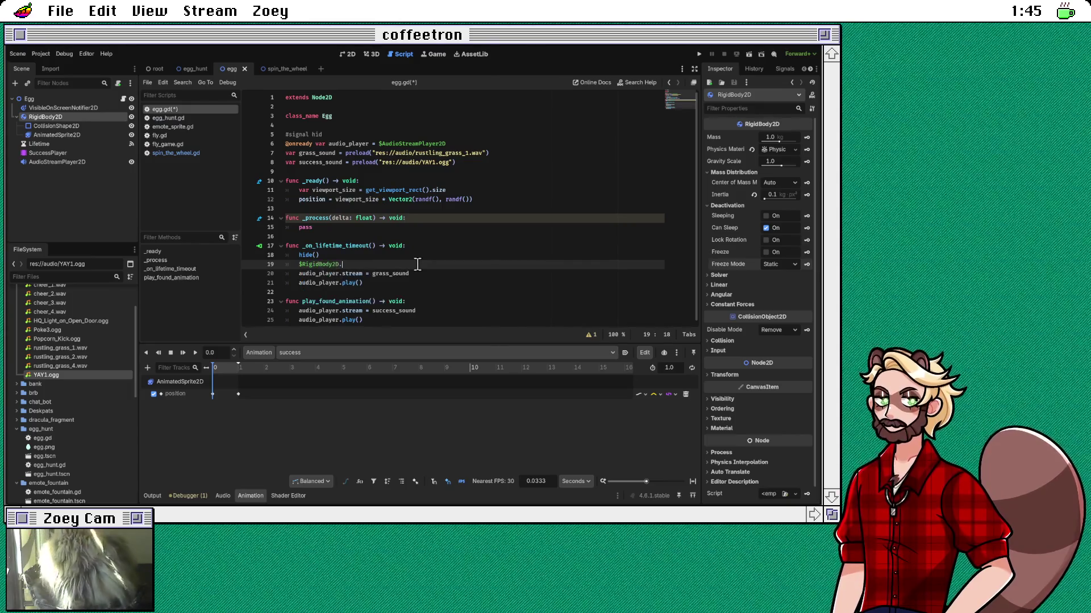
type(".fre")
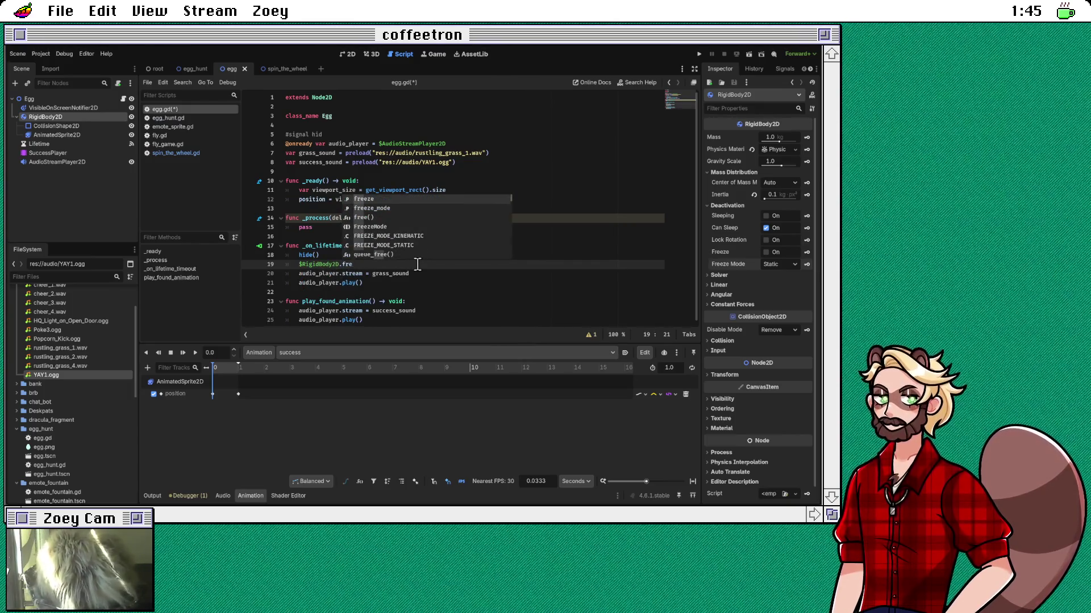
key("Return")
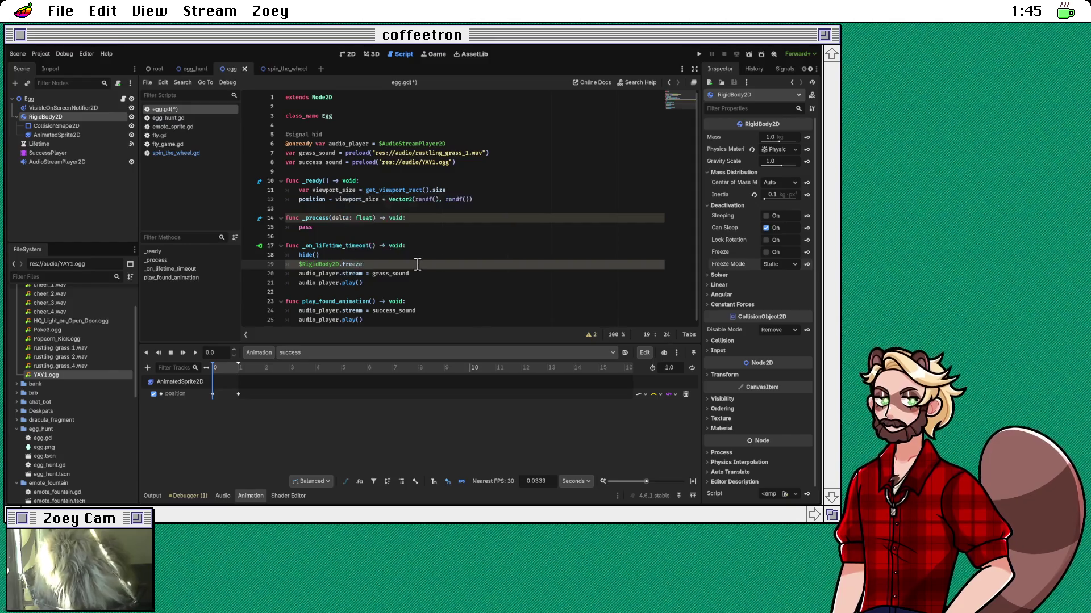
type(" = true")
key("Down")
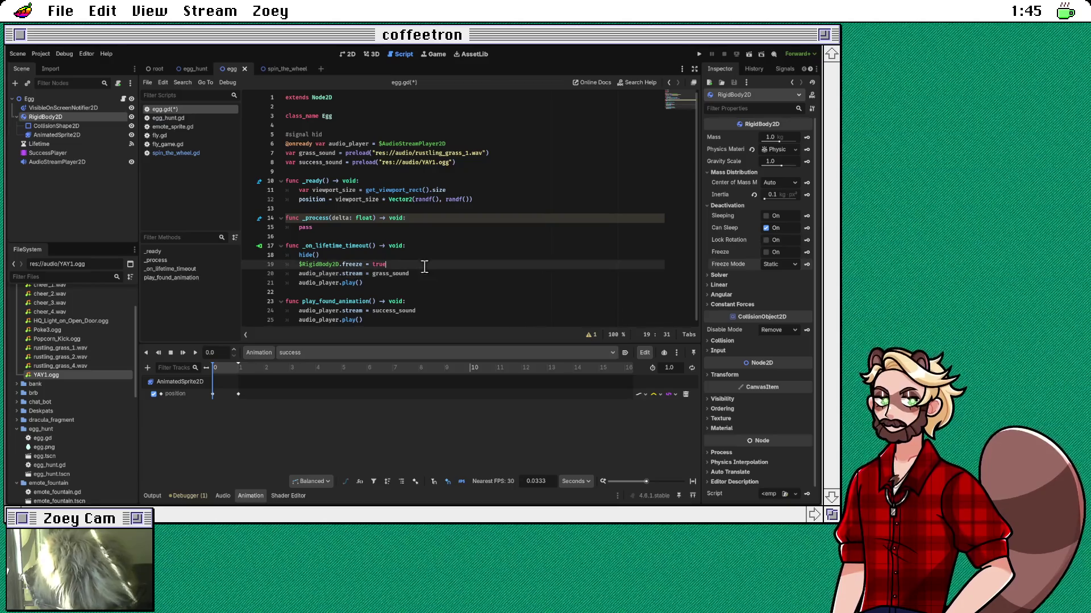
Step: Place the caret at the end of play_found_animation's last play() line
left_click(427, 272)
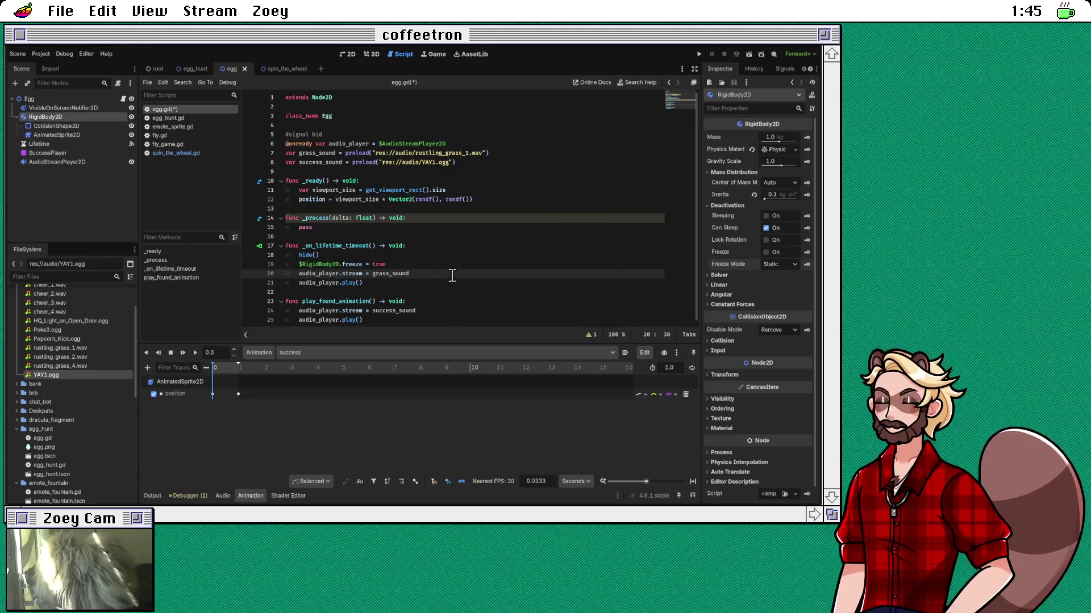
left_click(379, 320)
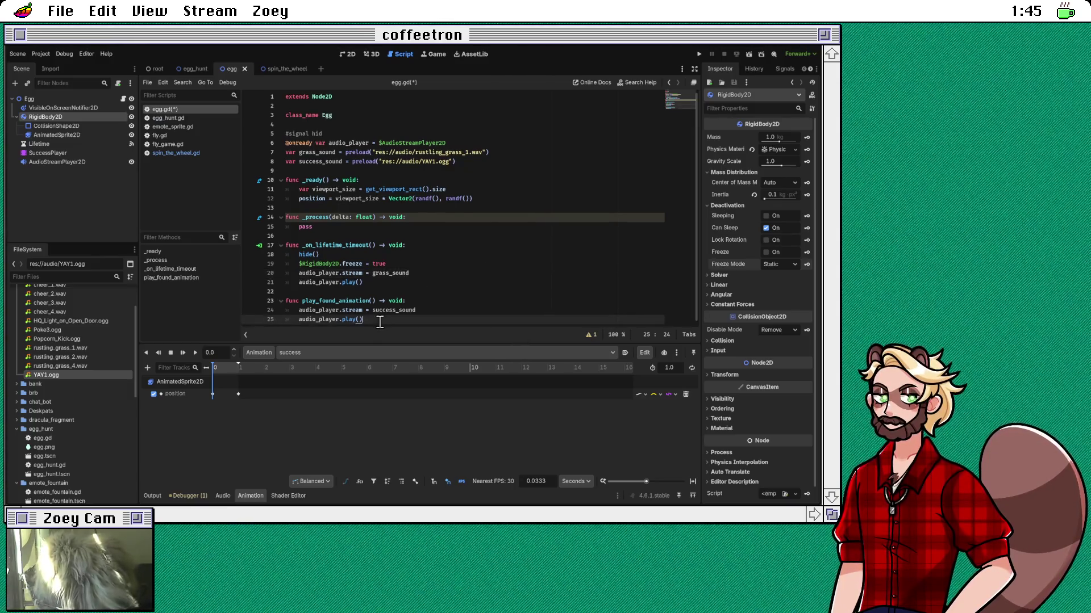
left_click(454, 301)
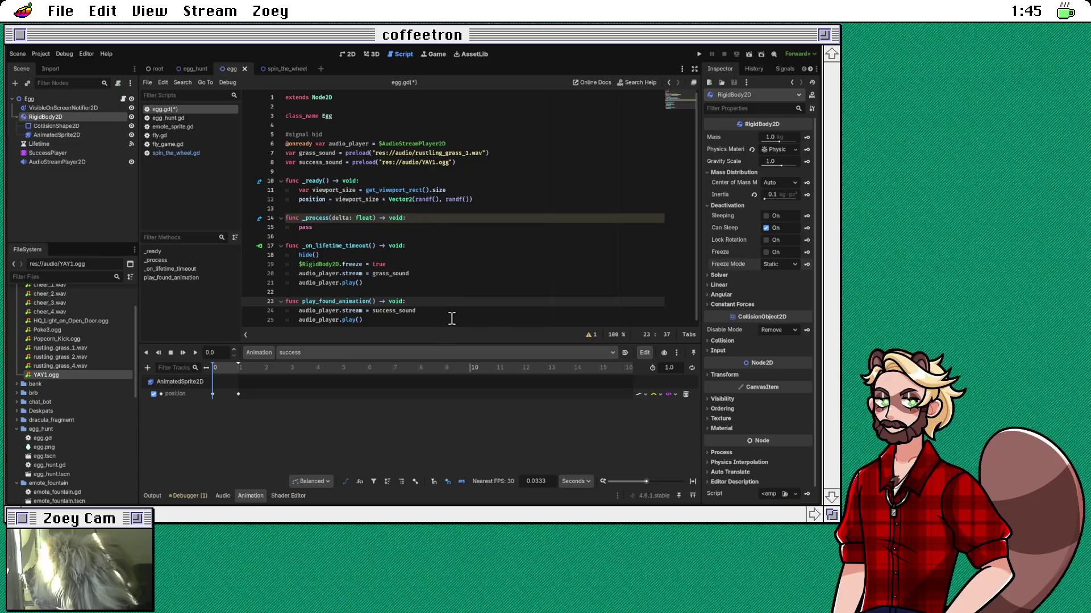
left_click(451, 320)
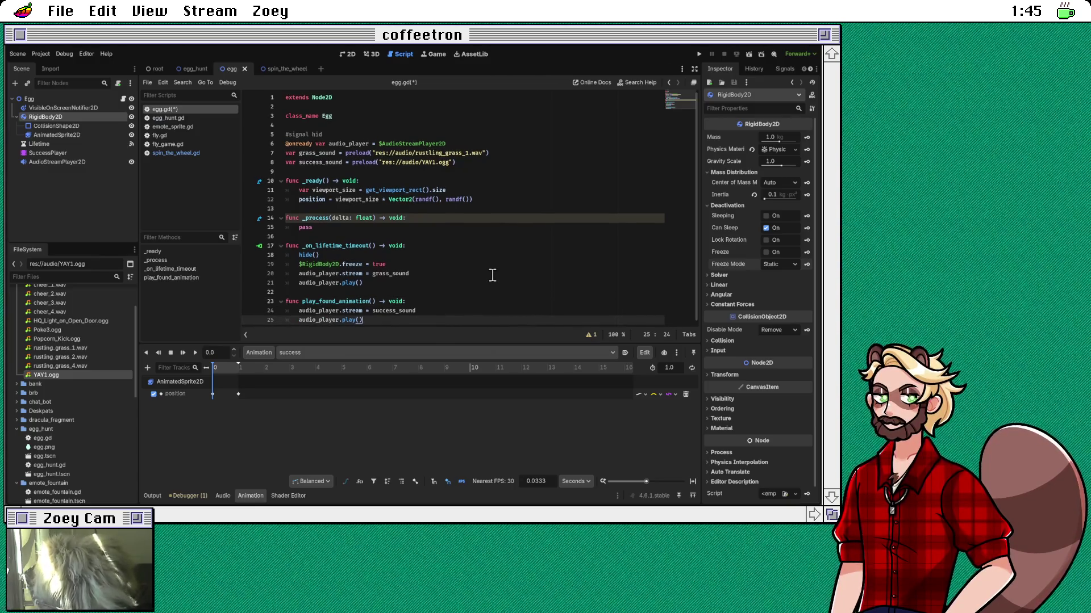
Step: Add show() and $SuccessPlayer.play("success") after audio_player.play()
key("Return")
type("show()")
key("Return")
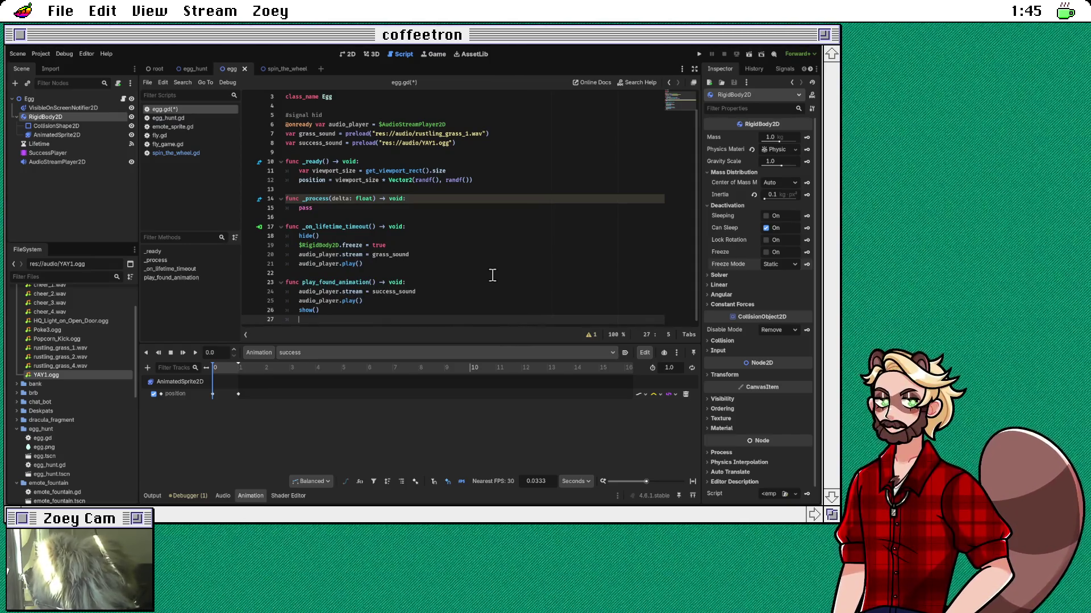
type("an")
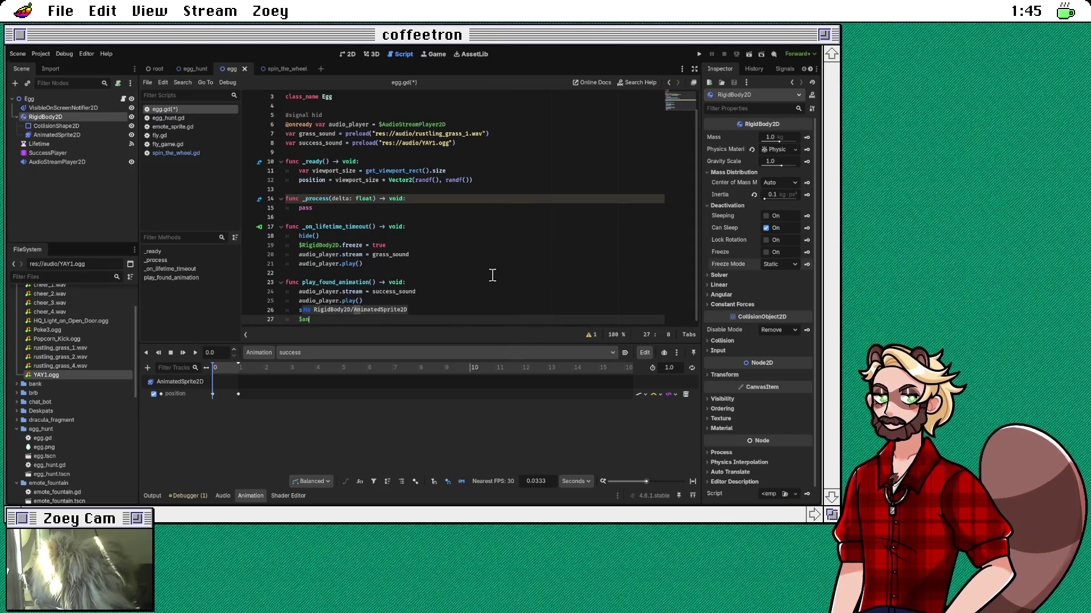
key("BackSpace")
key("BackSpace")
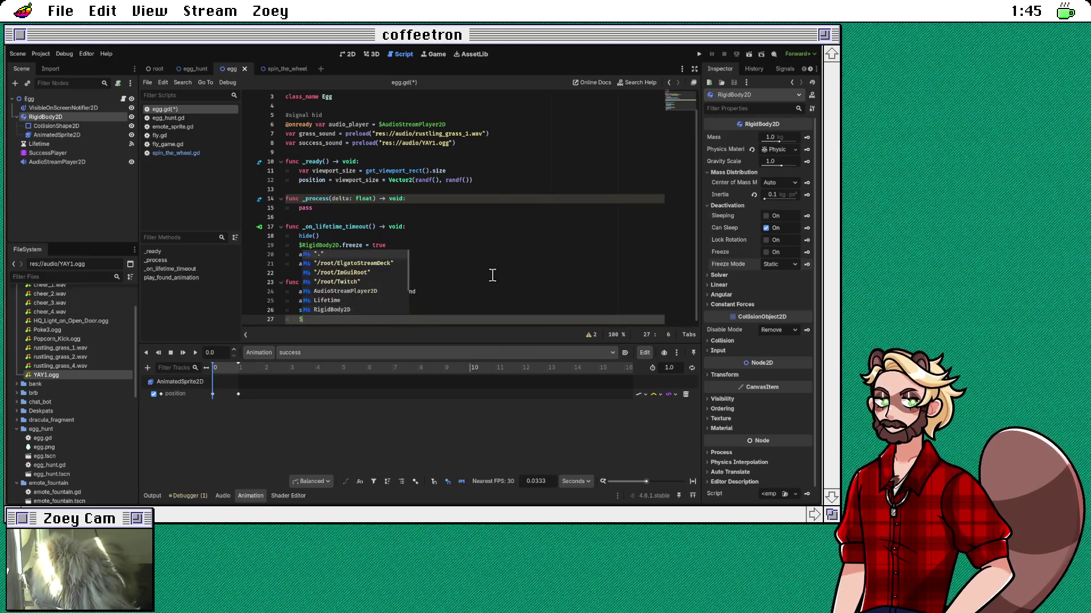
type("Su")
key("Return")
type(".")
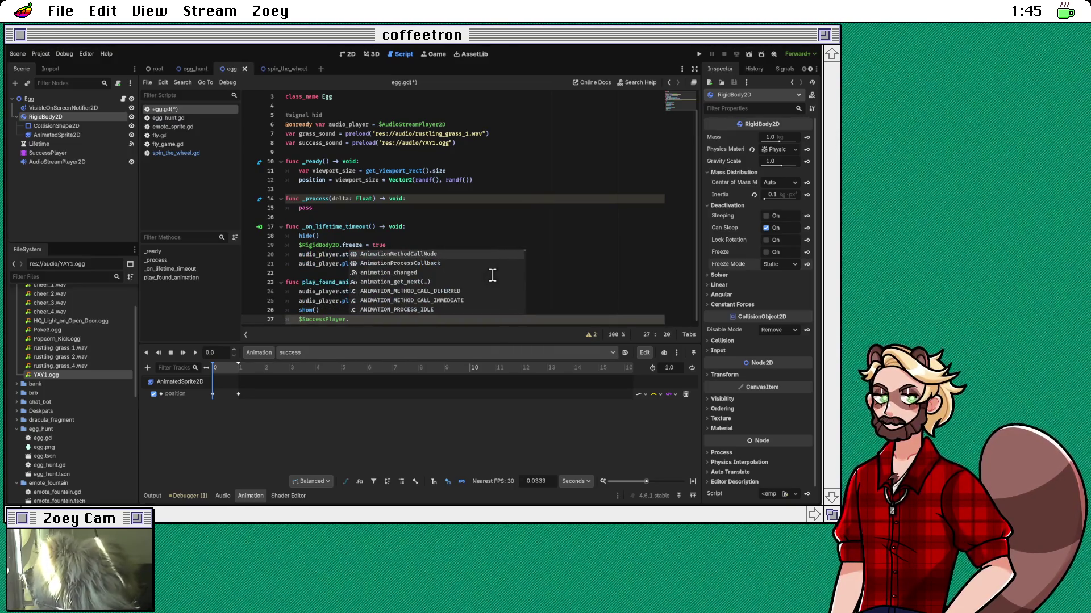
type("play(")
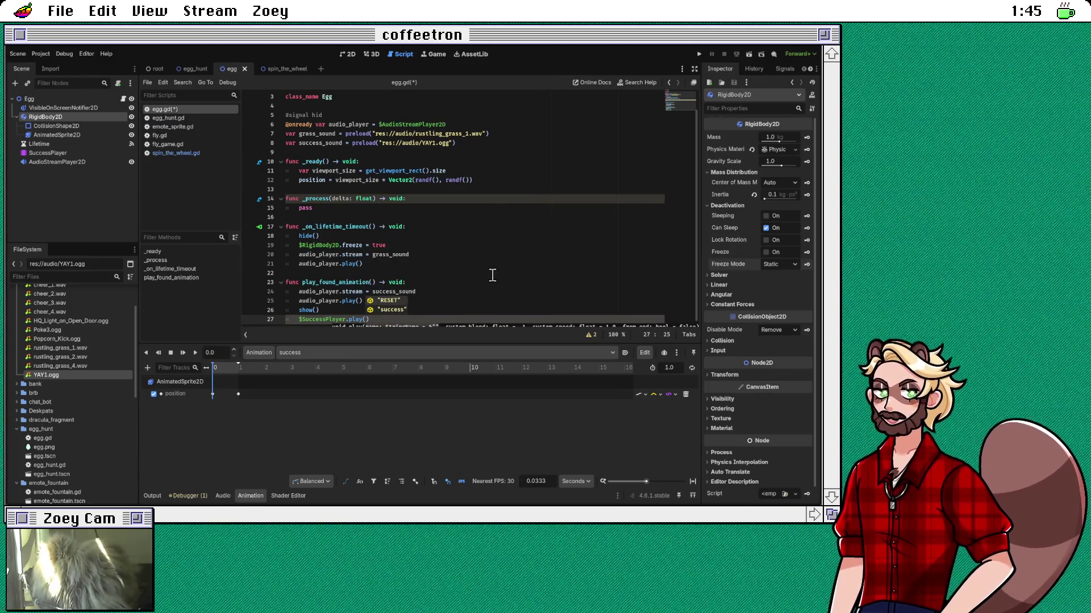
key("Down")
key("Return")
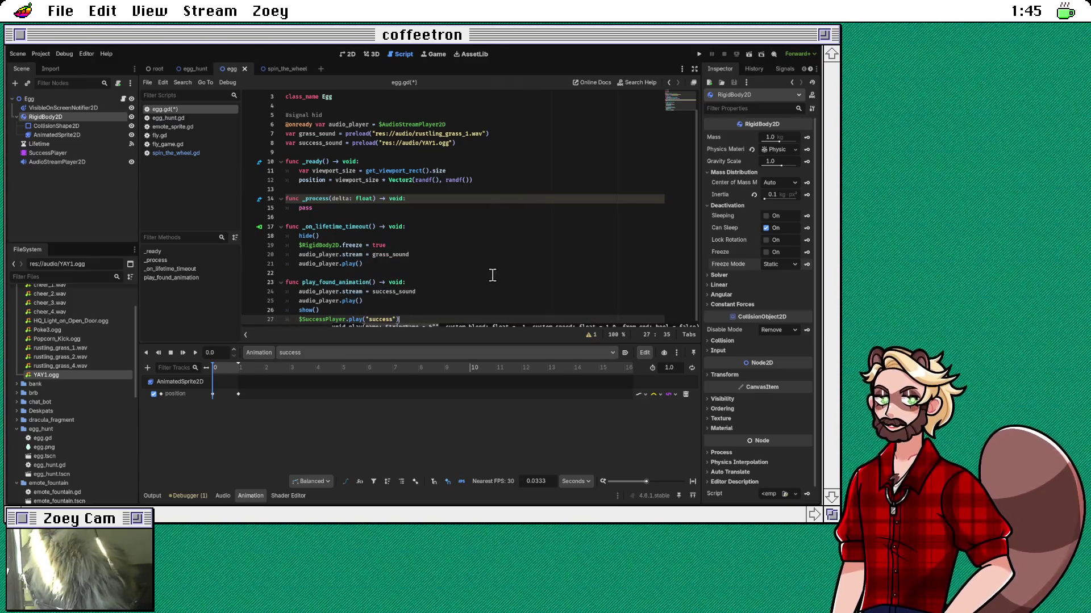
Step: Start a new indented line below the SuccessPlayer call for the next statement
key("Return")
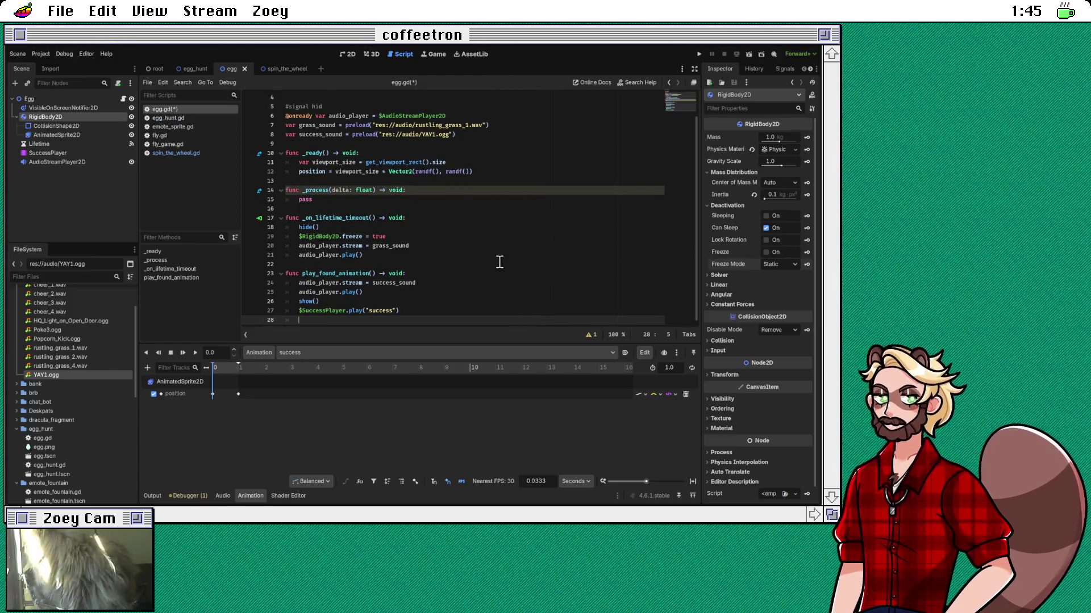
key("BackSpace")
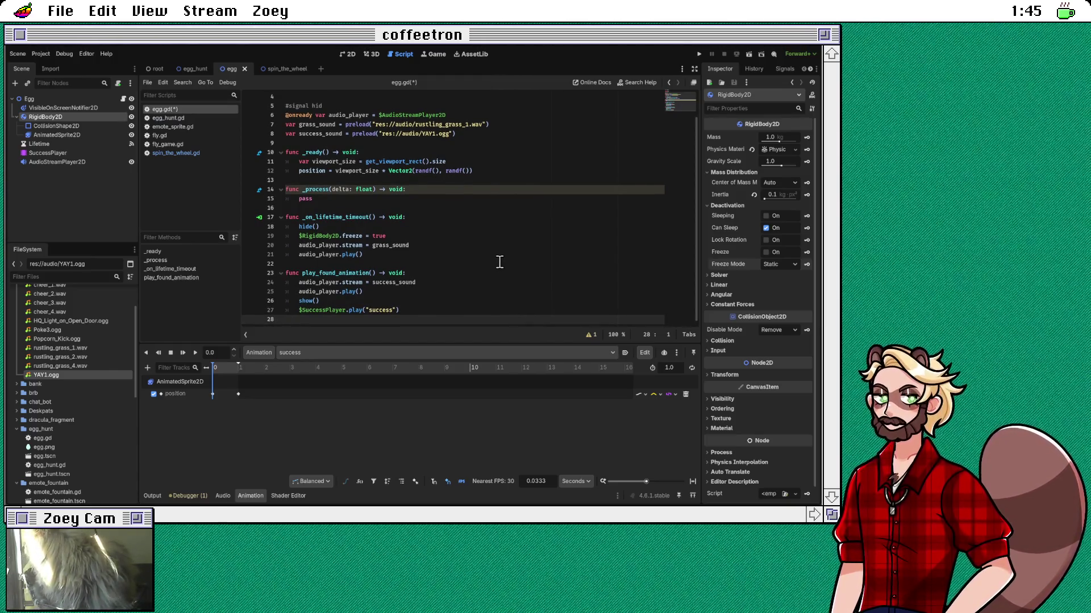
left_click(439, 310)
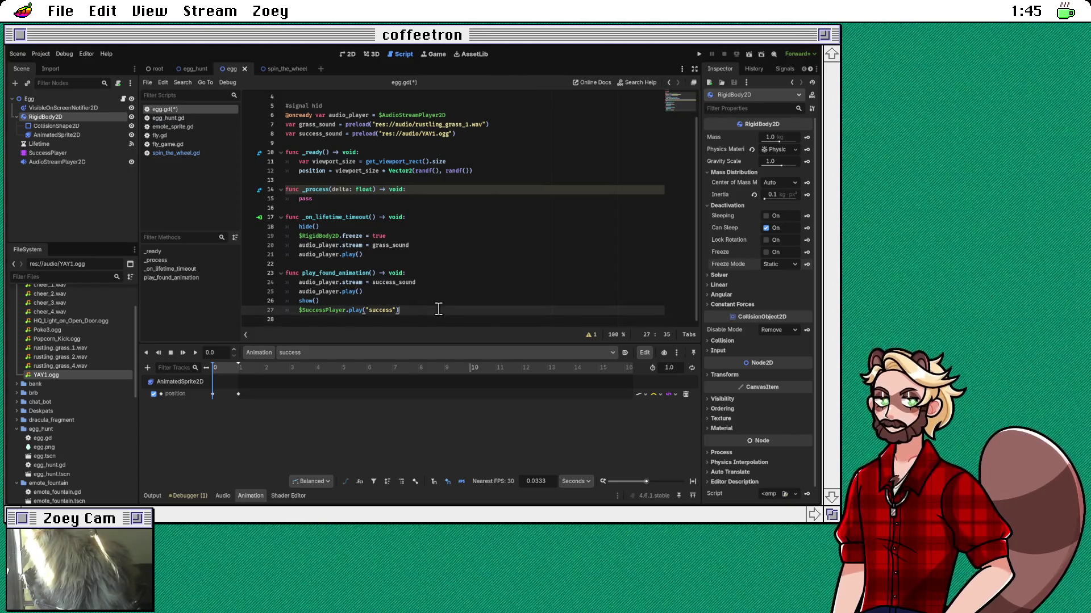
key("Return")
type("$")
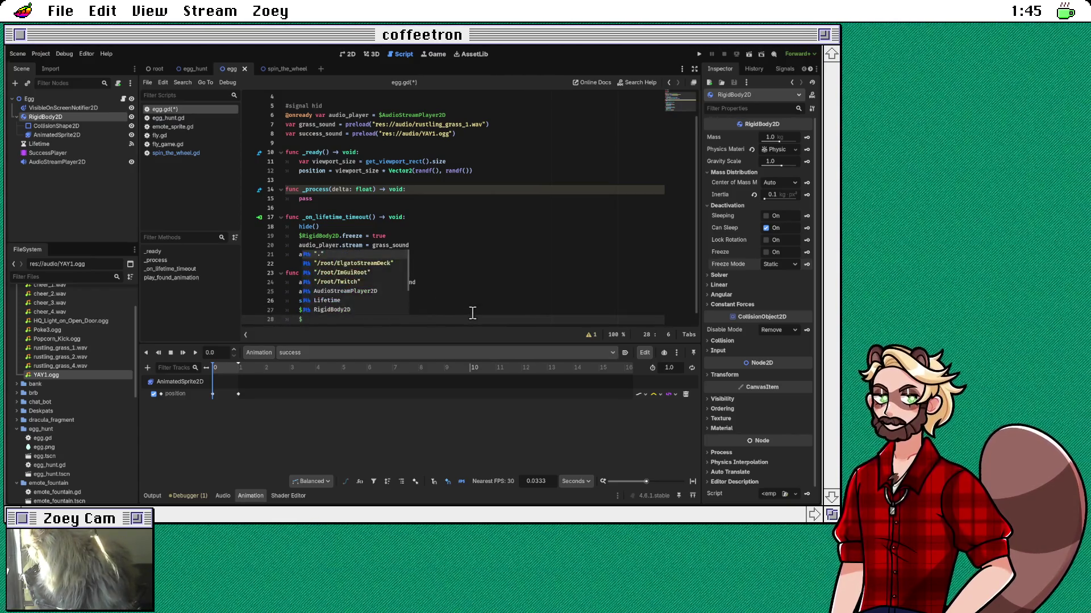
key("BackSpace")
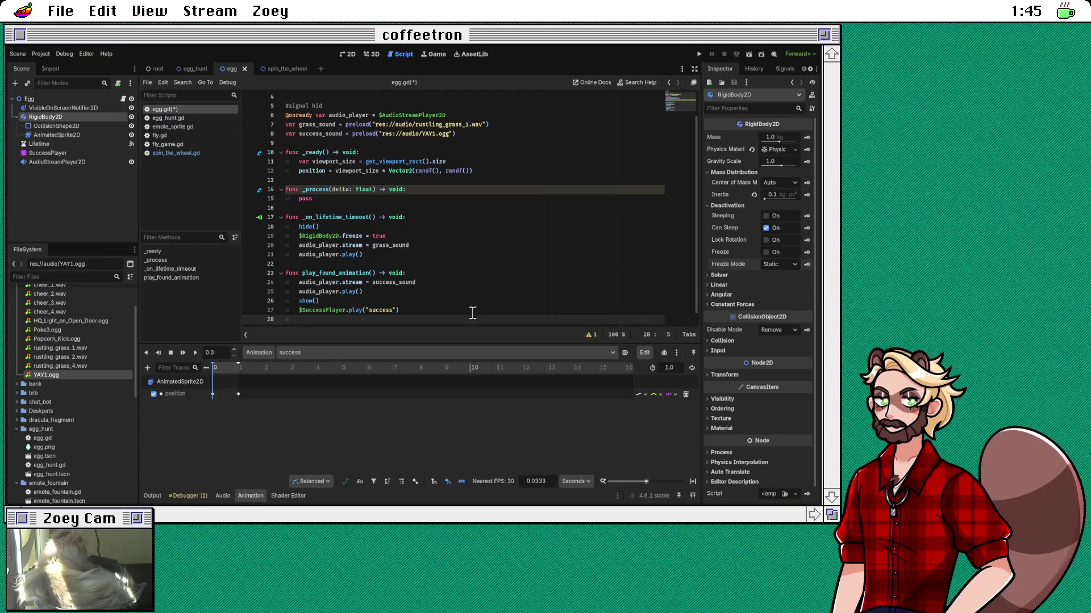
Step: Erase a mistakenly completed create_tween() call from the new line
type("create")
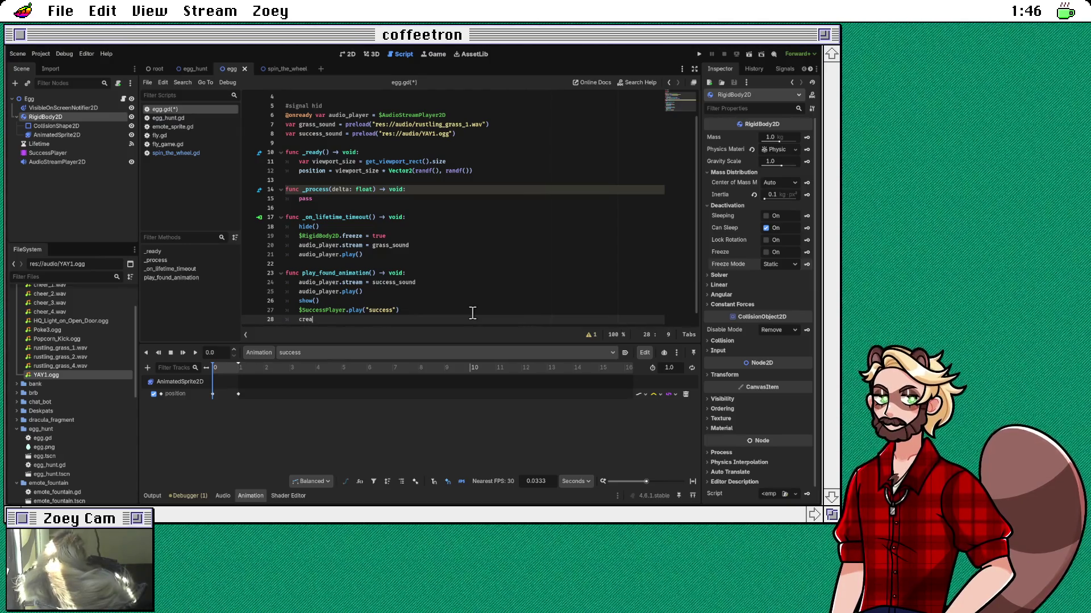
key("Return")
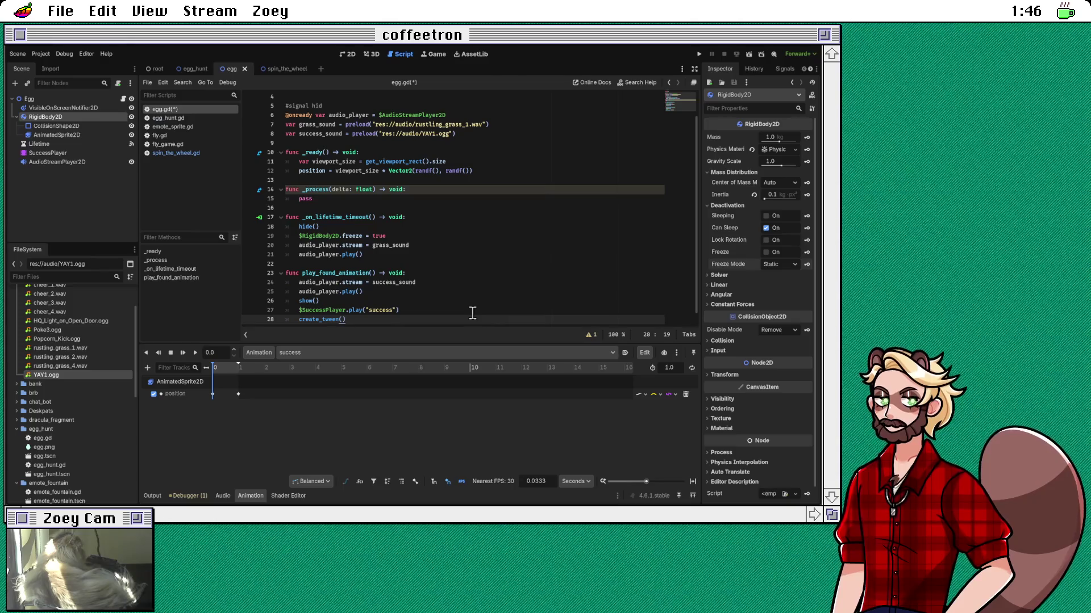
type(".")
key("BackSpace")
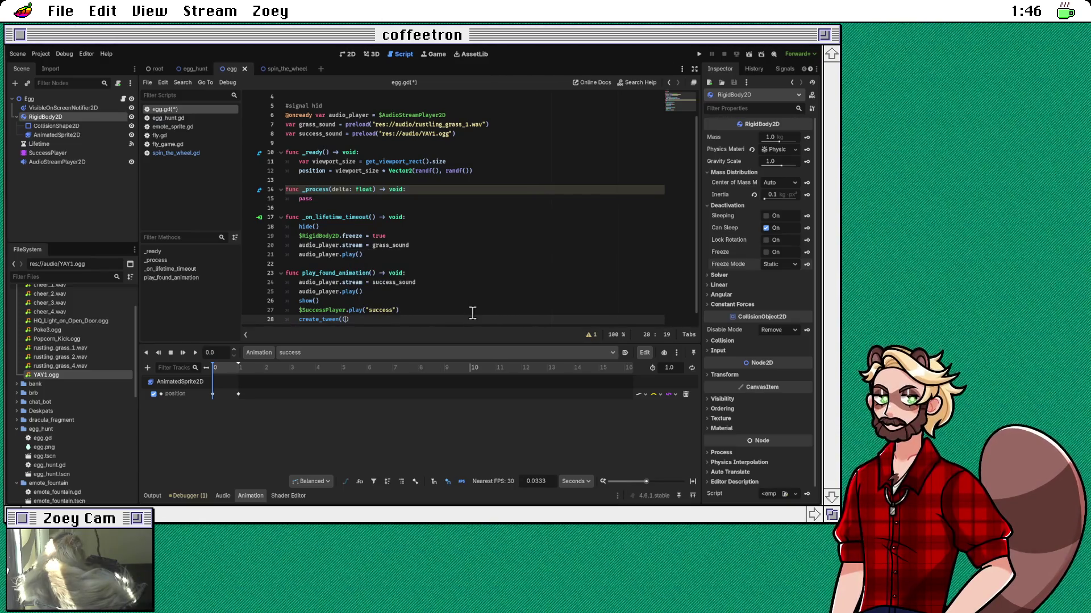
key("Left")
scroll(472, 313, "down", 1)
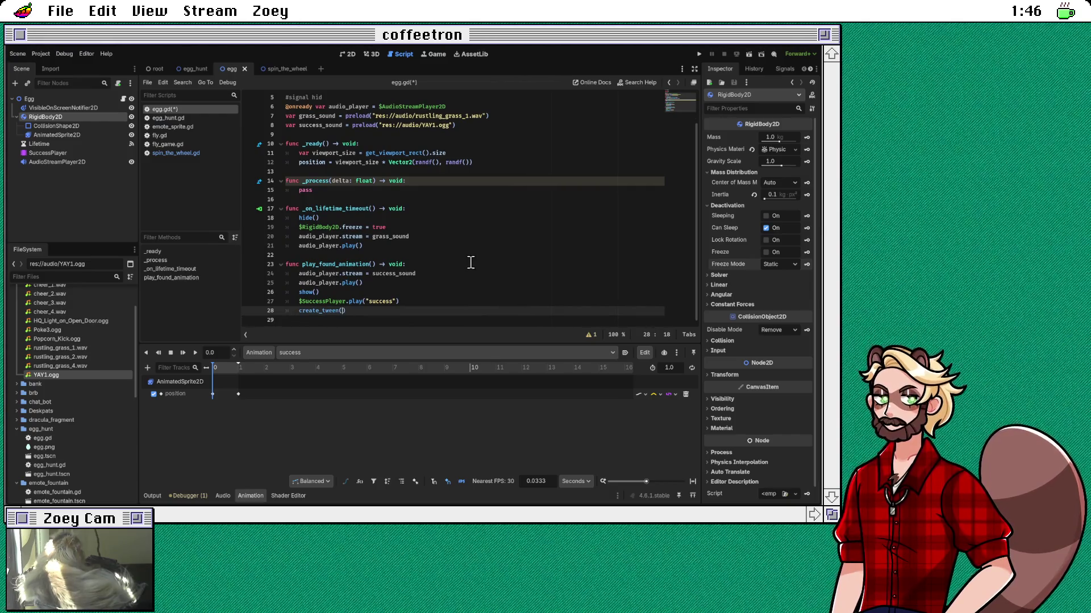
key("Left")
key("BackSpace")
key("BackSpace")
key("BackSpace")
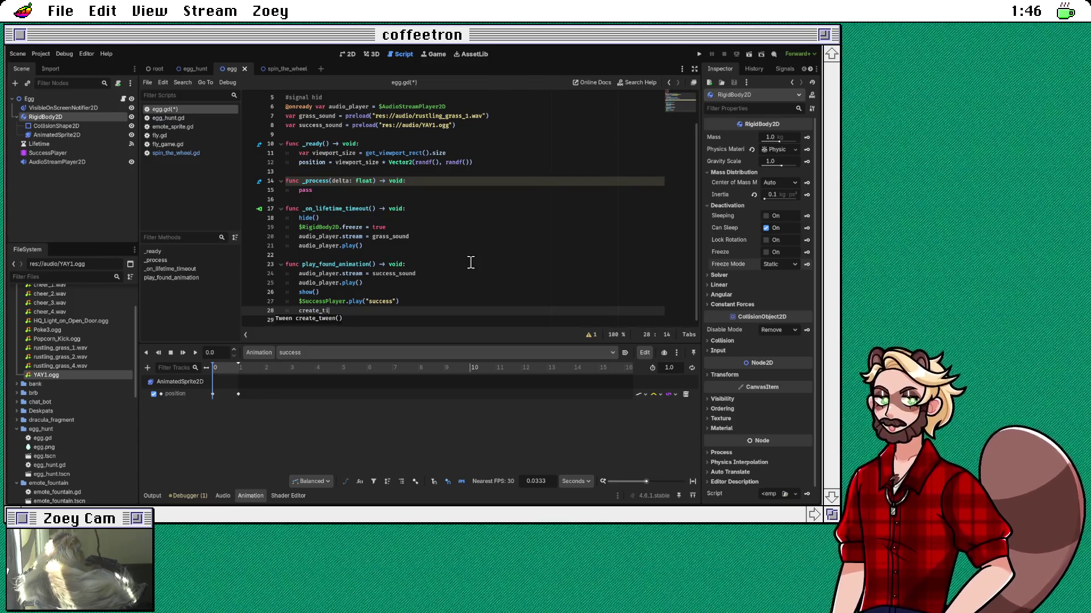
key("BackSpace")
key("BackSpace")
key("BackSpace")
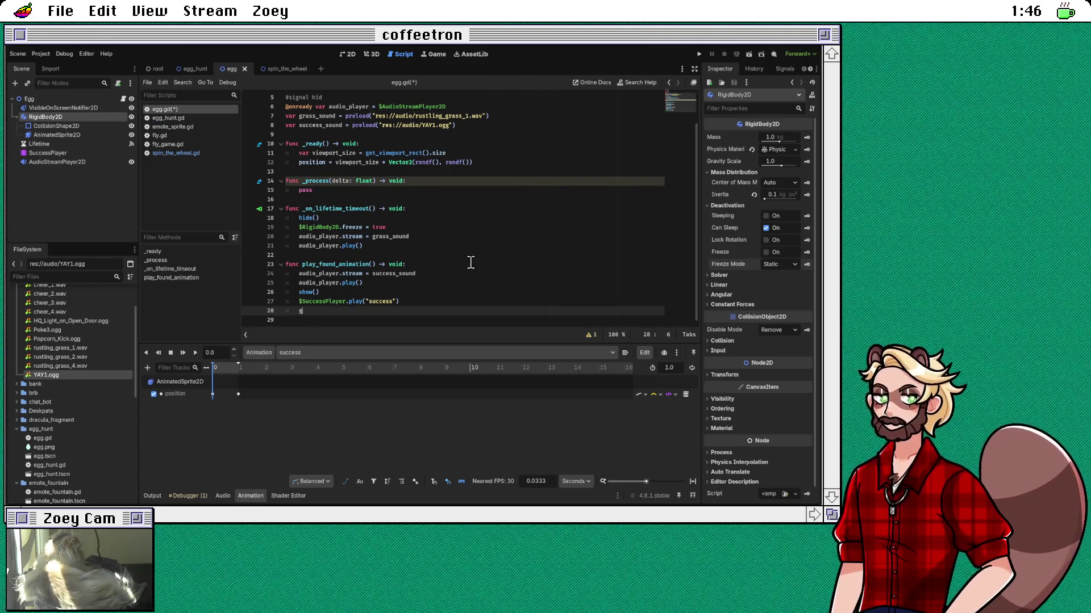
Step: Write await get_tree().create_timer(3).timeout to pause for three seconds
type("et_tre")
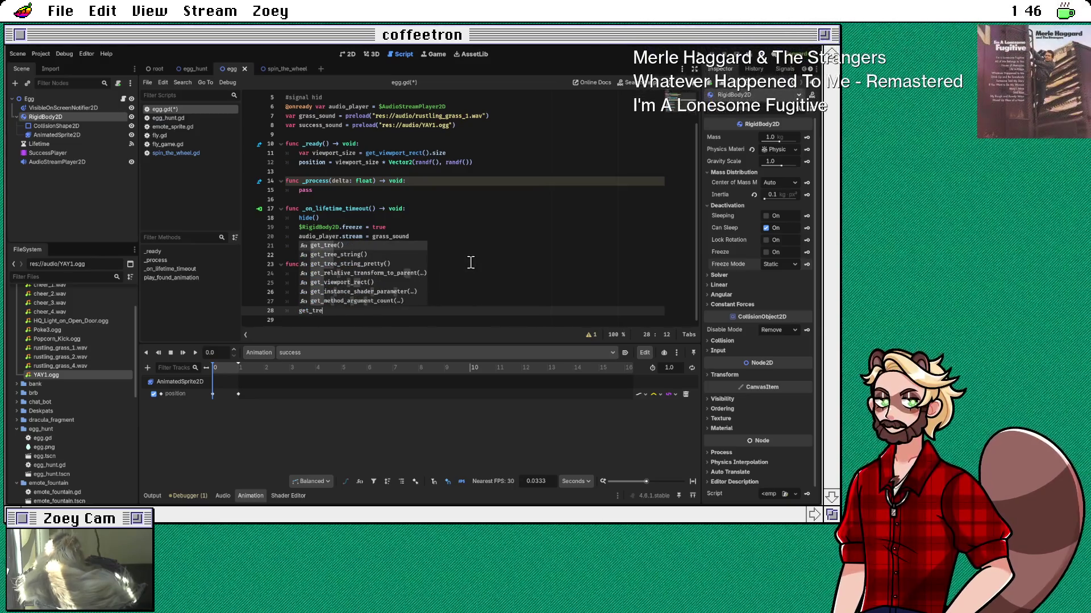
key("Return")
type(".")
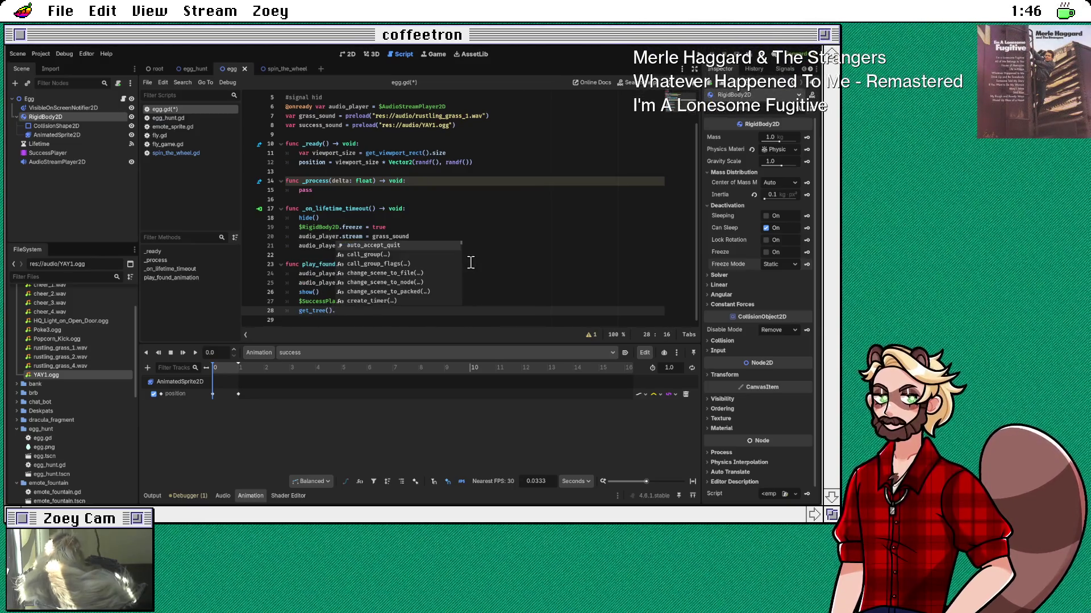
type("tim")
key("Return")
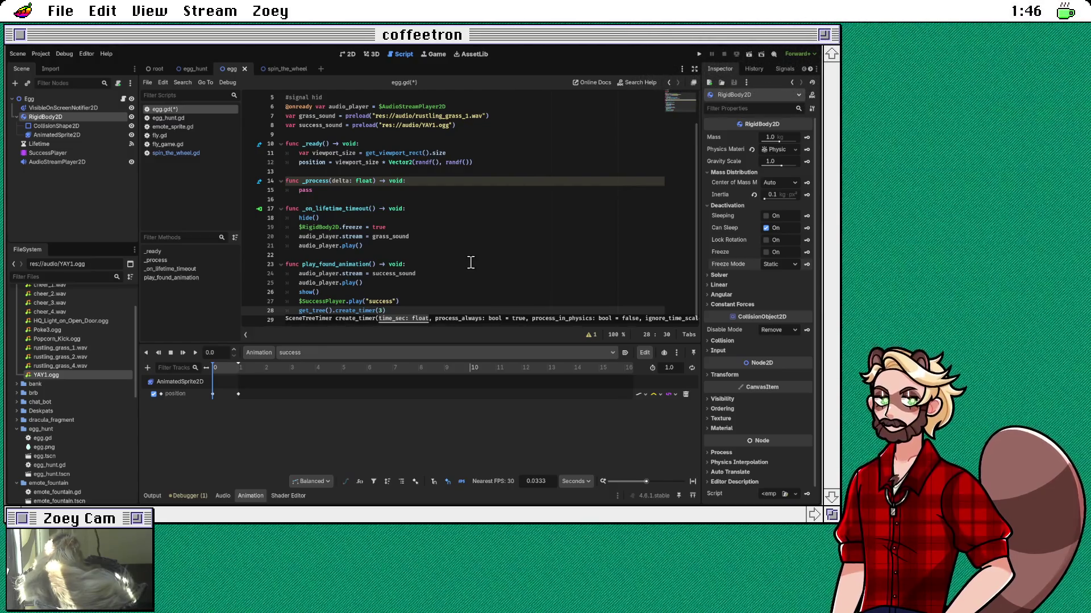
type(").")
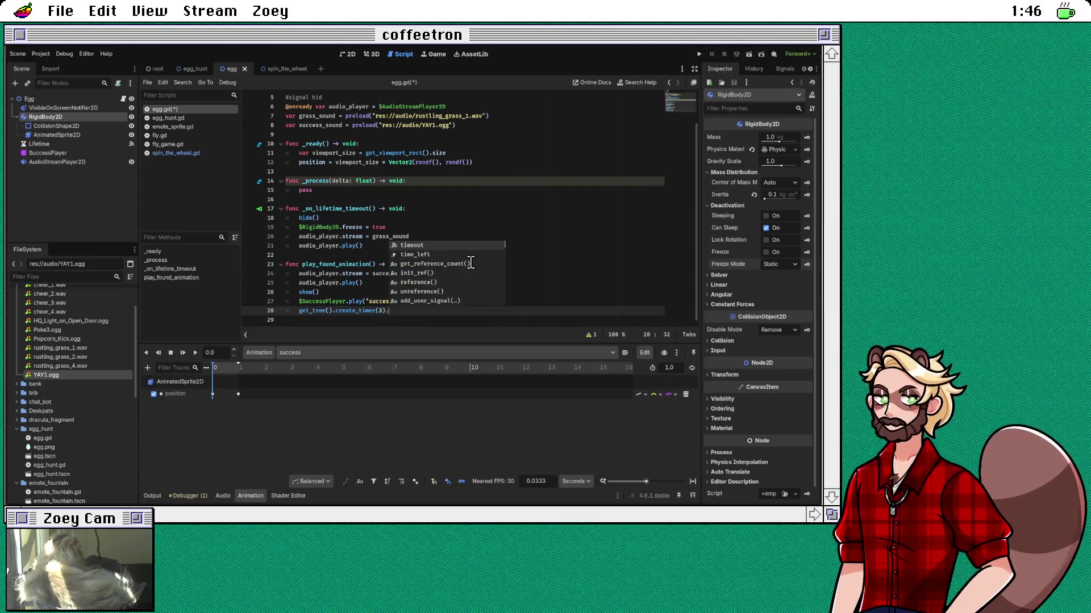
key("Return")
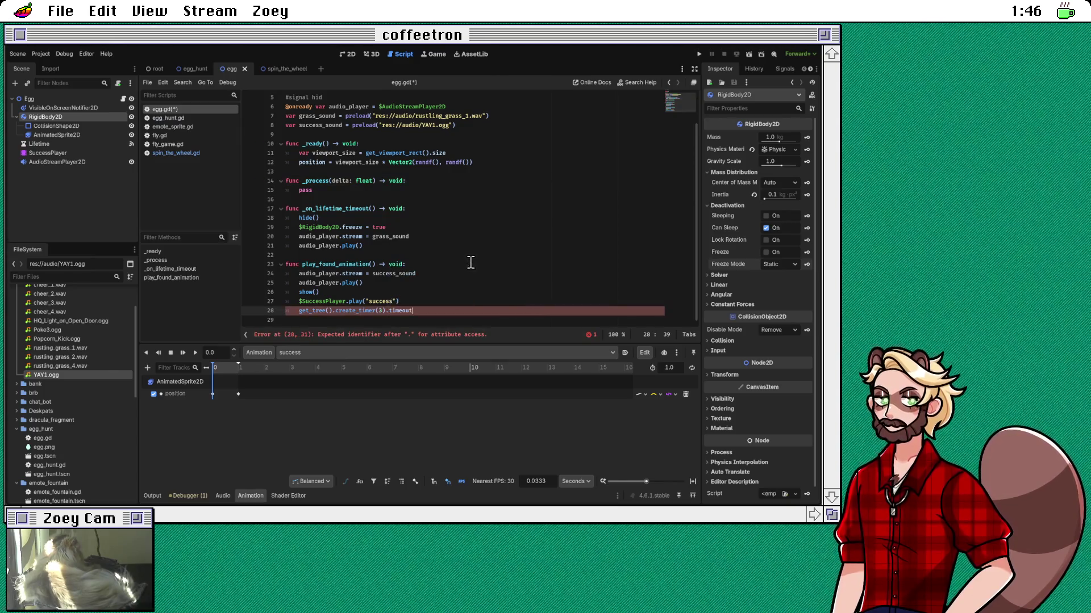
type("await")
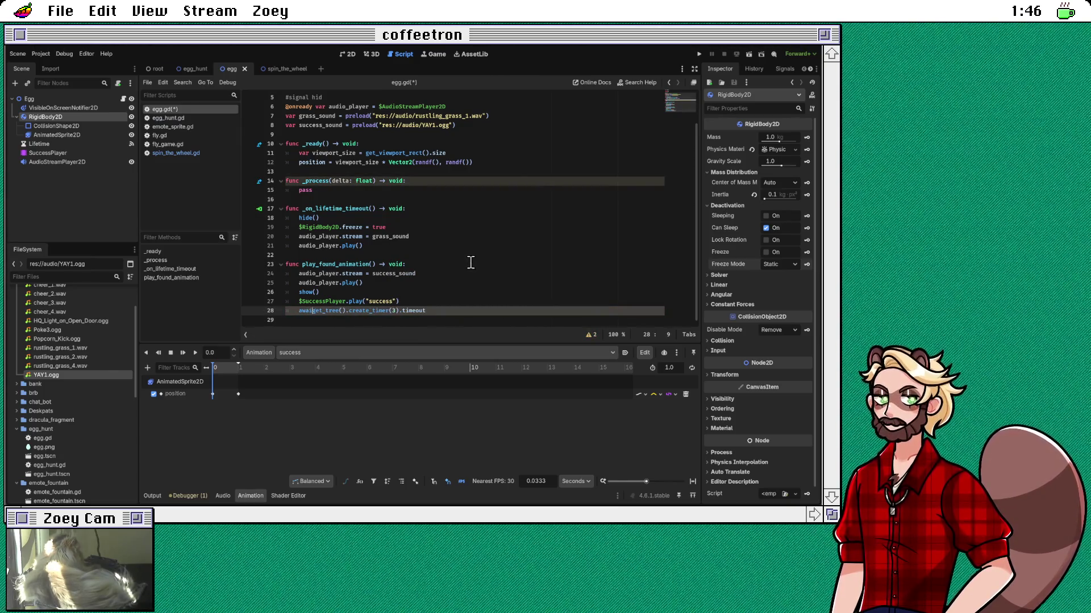
Step: Add queue_free() on the next line so the egg removes itself
key("Escape")
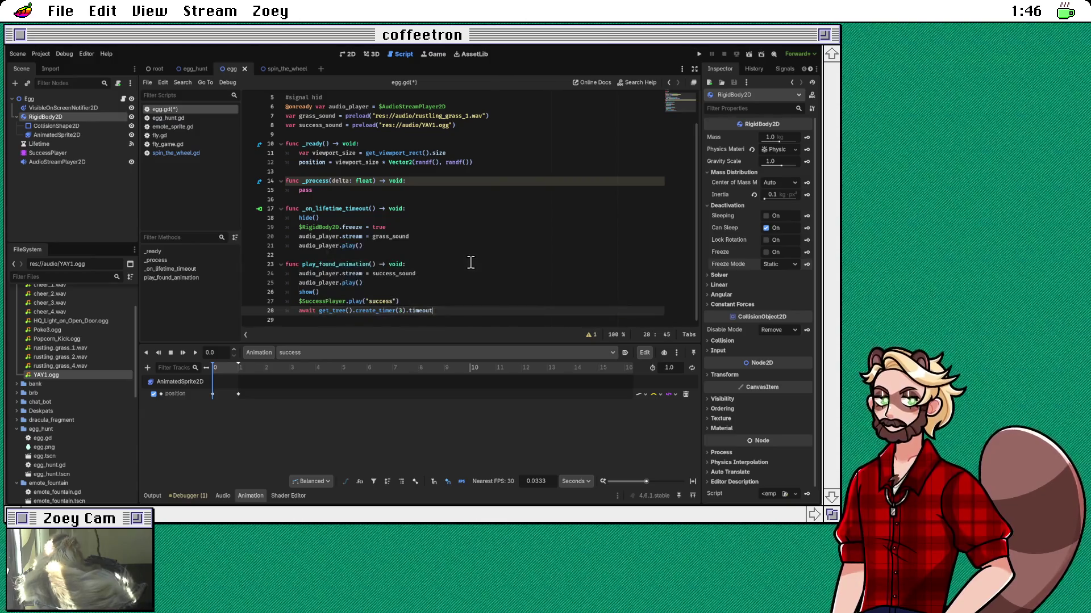
key("End")
key("Return")
type("queue")
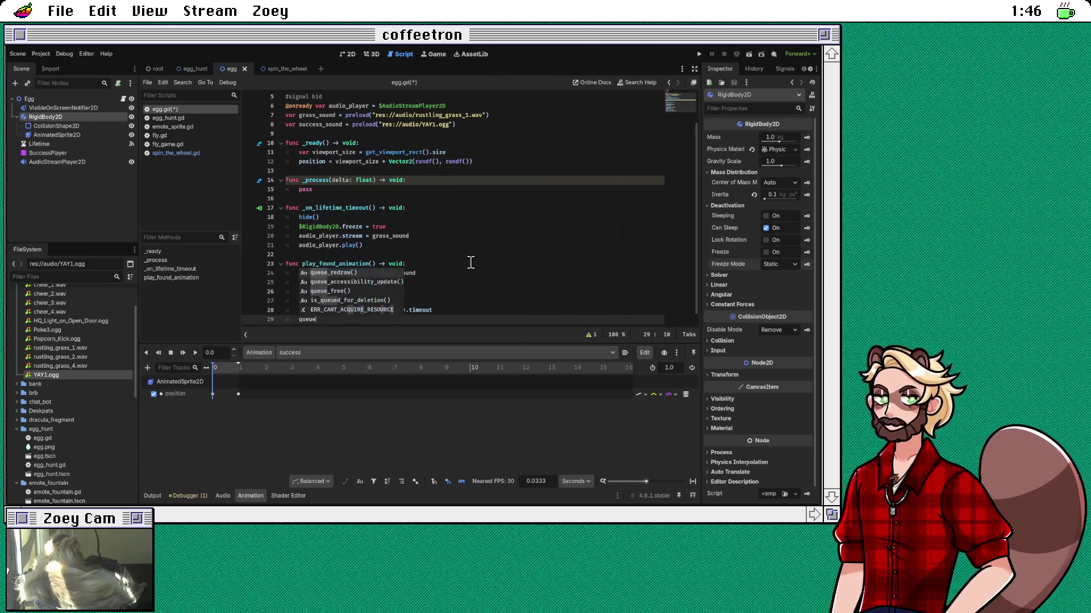
key("Down")
key("Down")
key("Return")
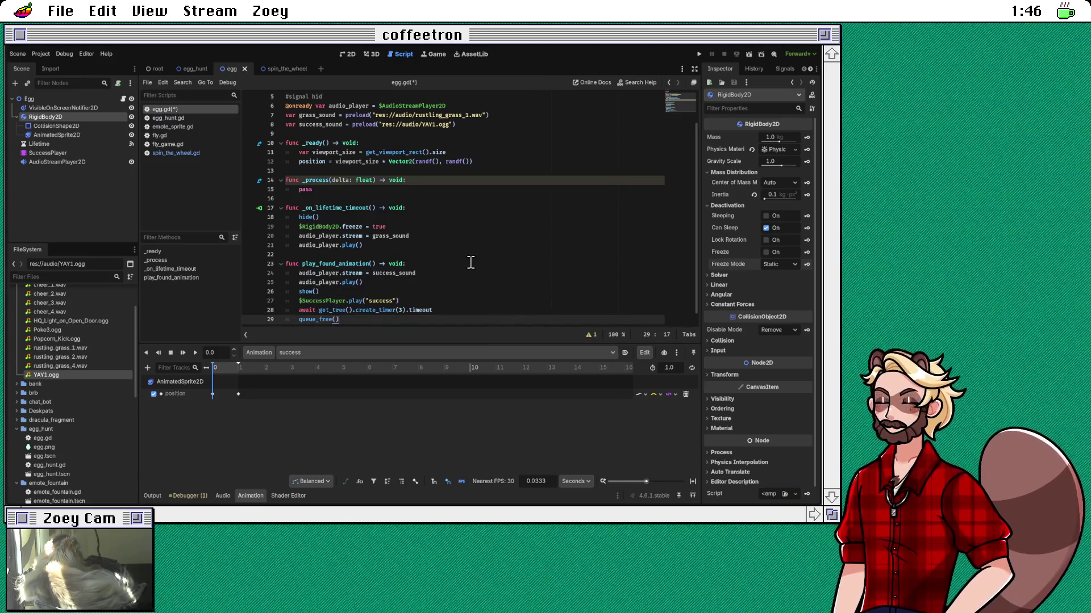
scroll(471, 263, "down", 1)
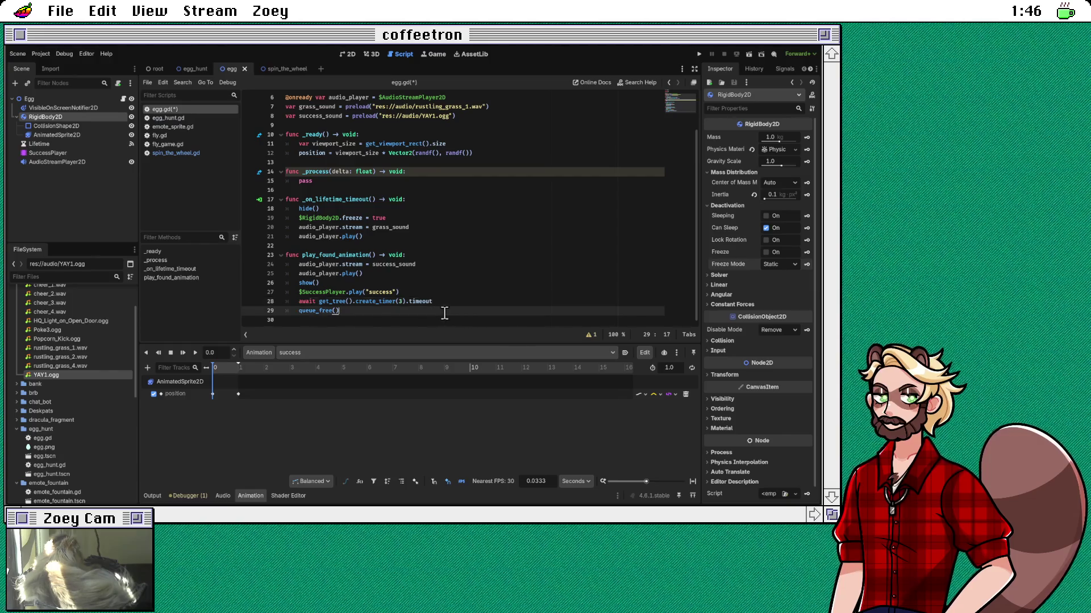
left_click(462, 295)
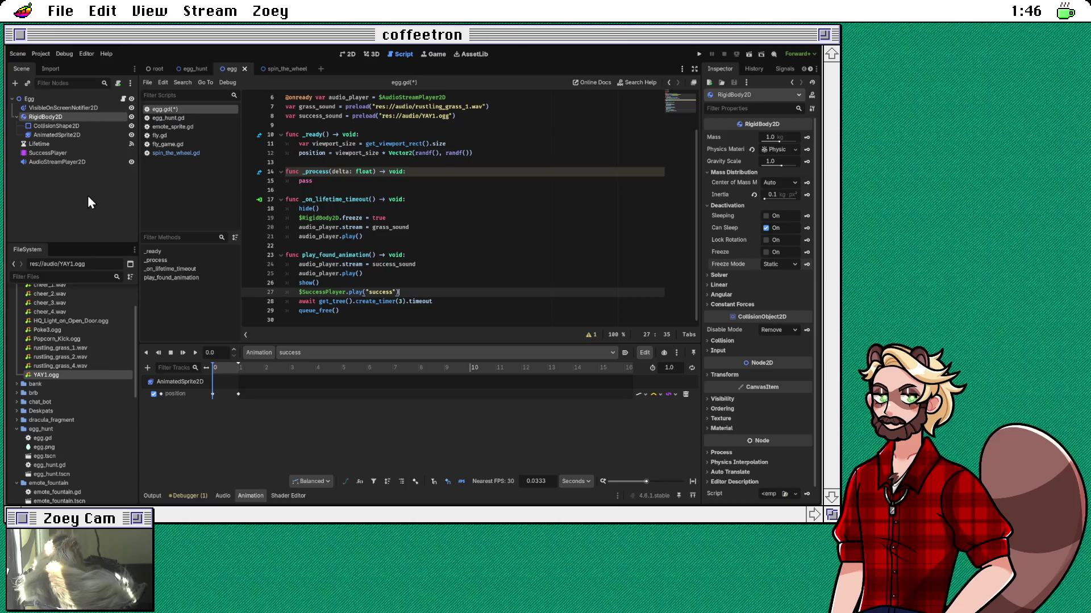
Step: Set the Lifetime timer node's Wait Time to 2 seconds in the Inspector
left_click(66, 145)
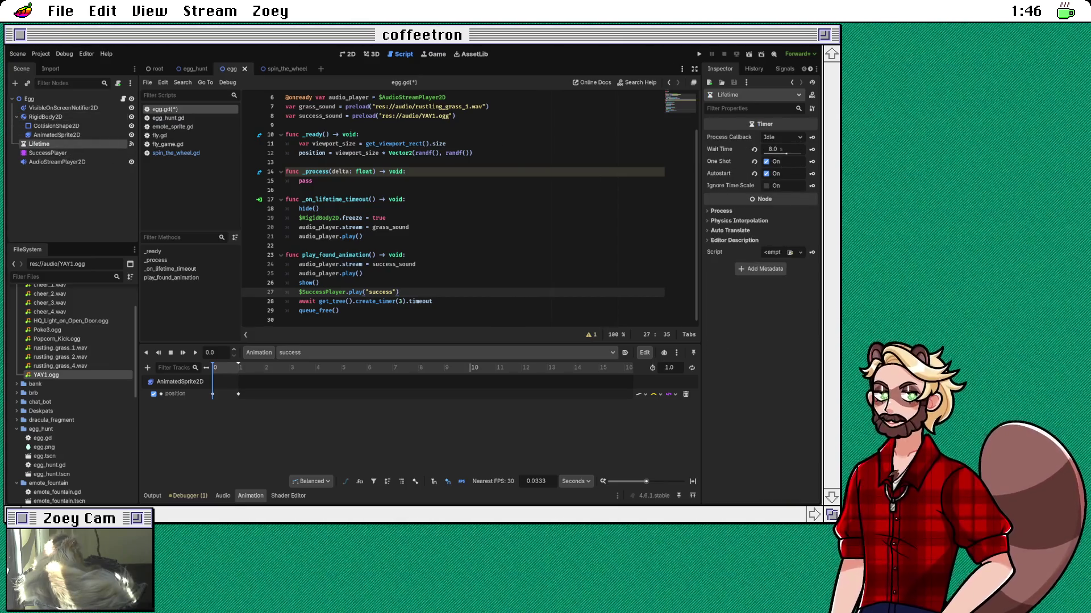
left_click_drag(786, 152, 779, 154)
left_click(790, 149)
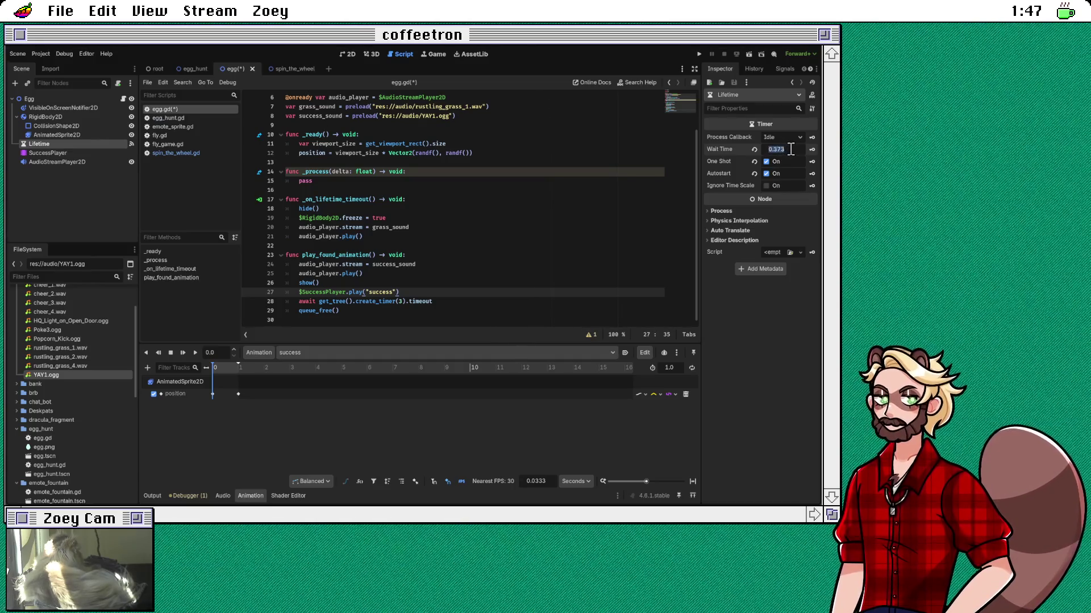
type("2")
key("Return")
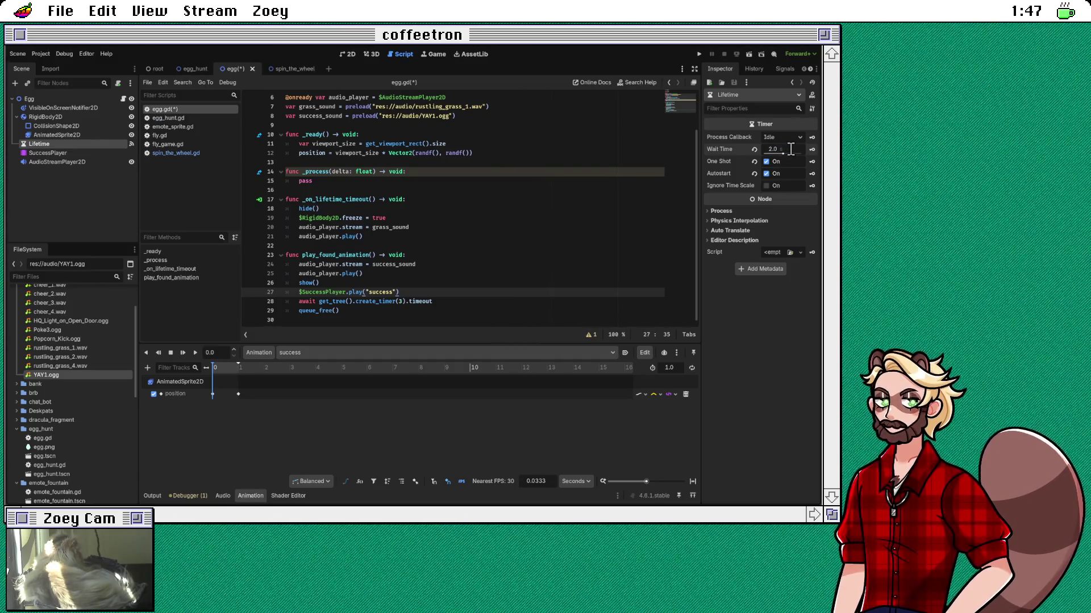
left_click(458, 281)
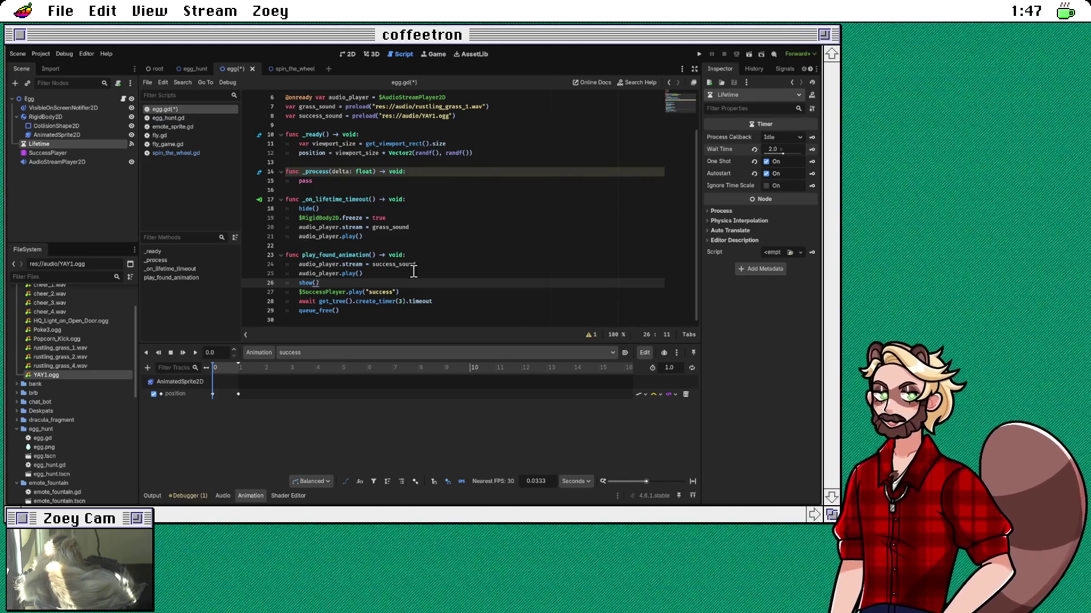
Step: Select 'timeout' on line 28 and save egg.gd with Ctrl+S
left_click(417, 292)
left_click(448, 301)
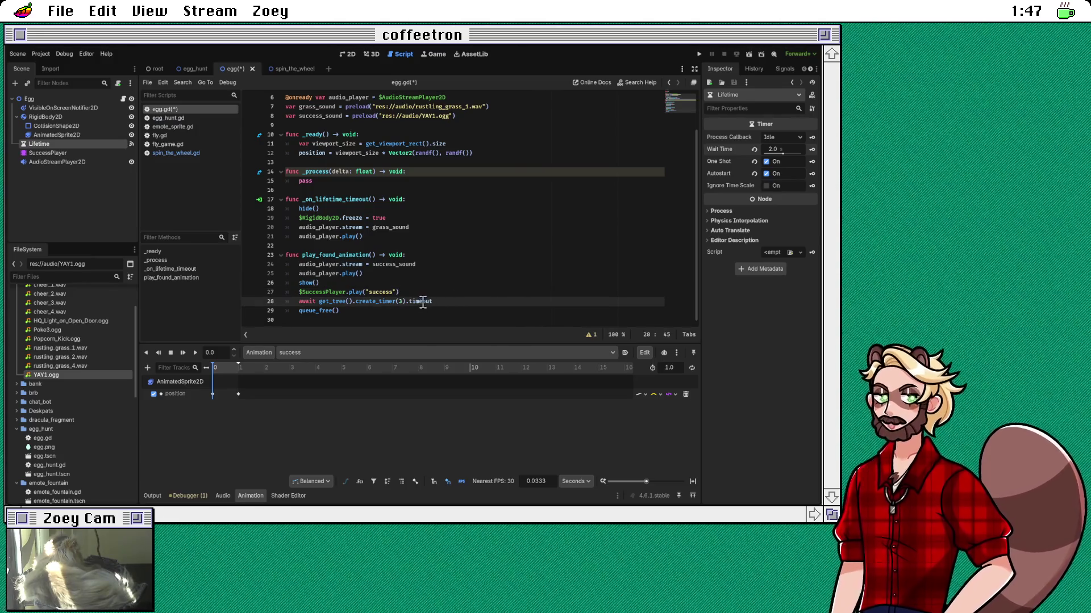
double_click(420, 301)
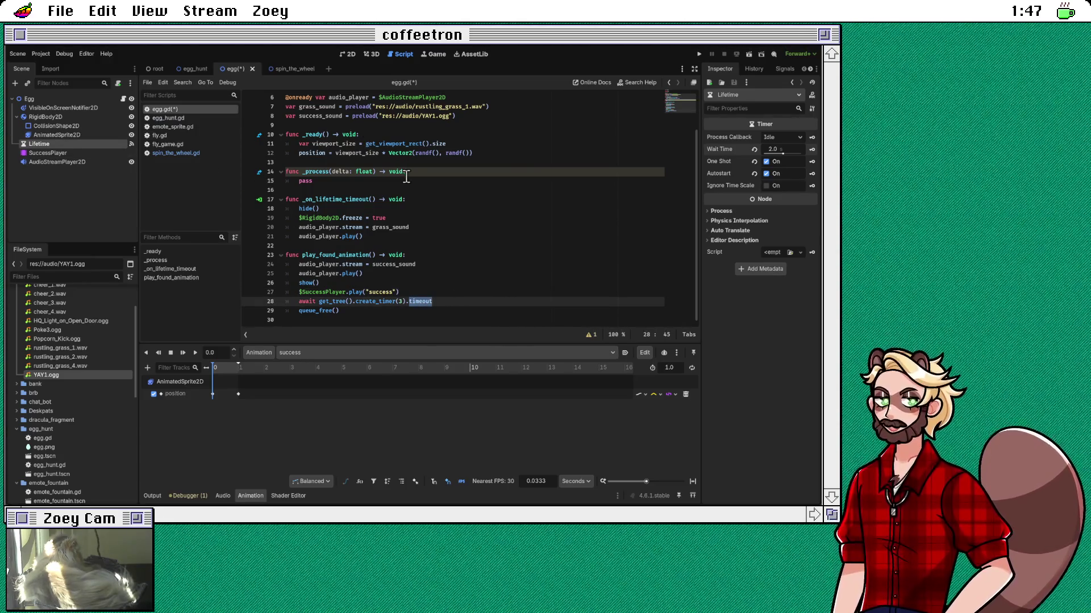
key("ctrl+s")
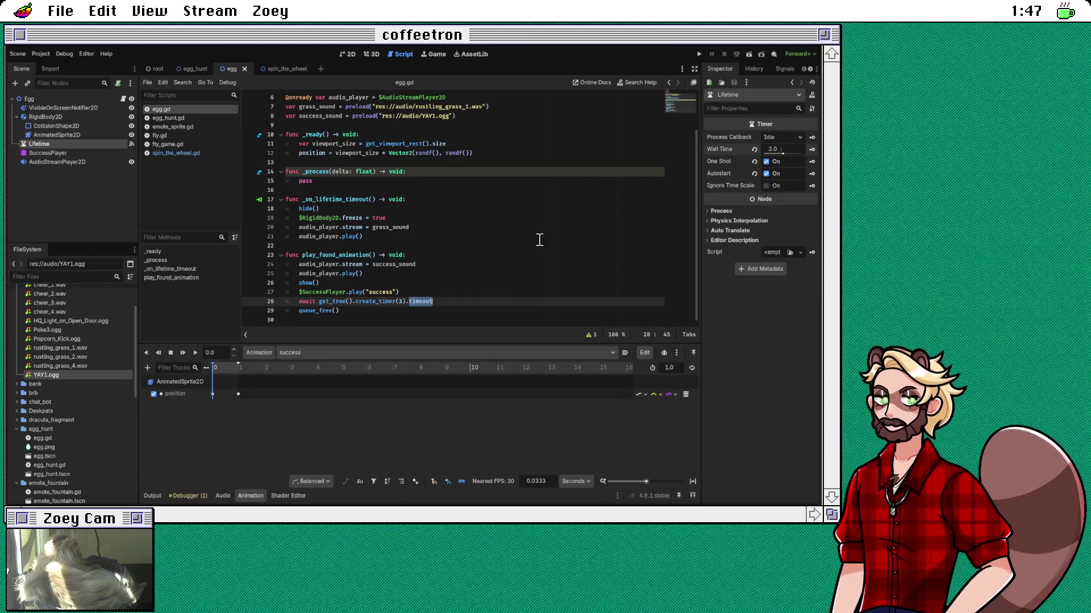
scroll(506, 238, "up", 2)
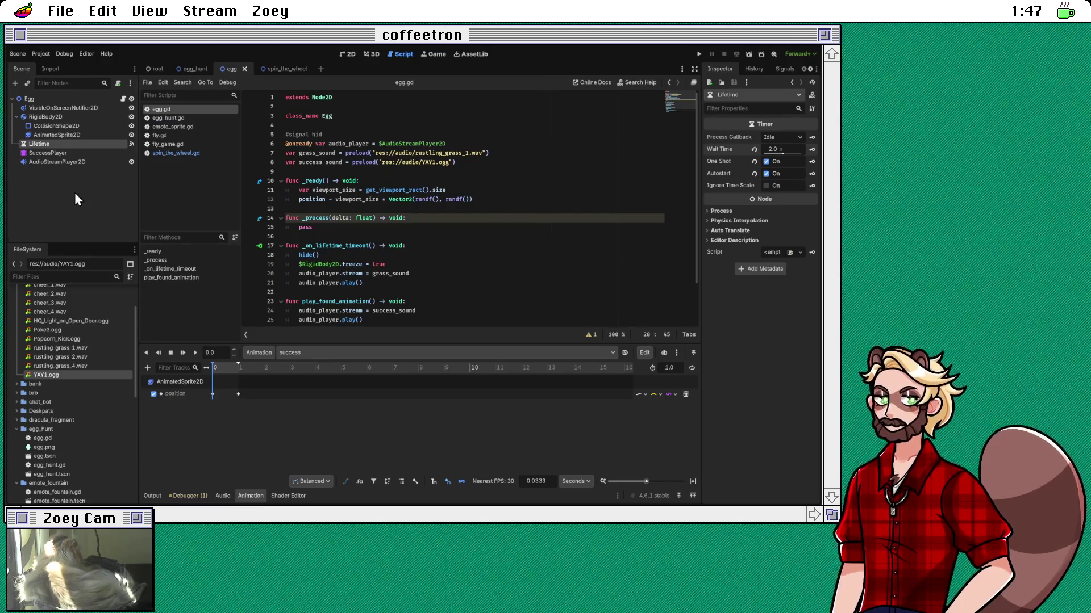
Step: Paste a GreenHeat node under EggHunt and connect its click_received signal to egg_hunt.gd
left_click(193, 69)
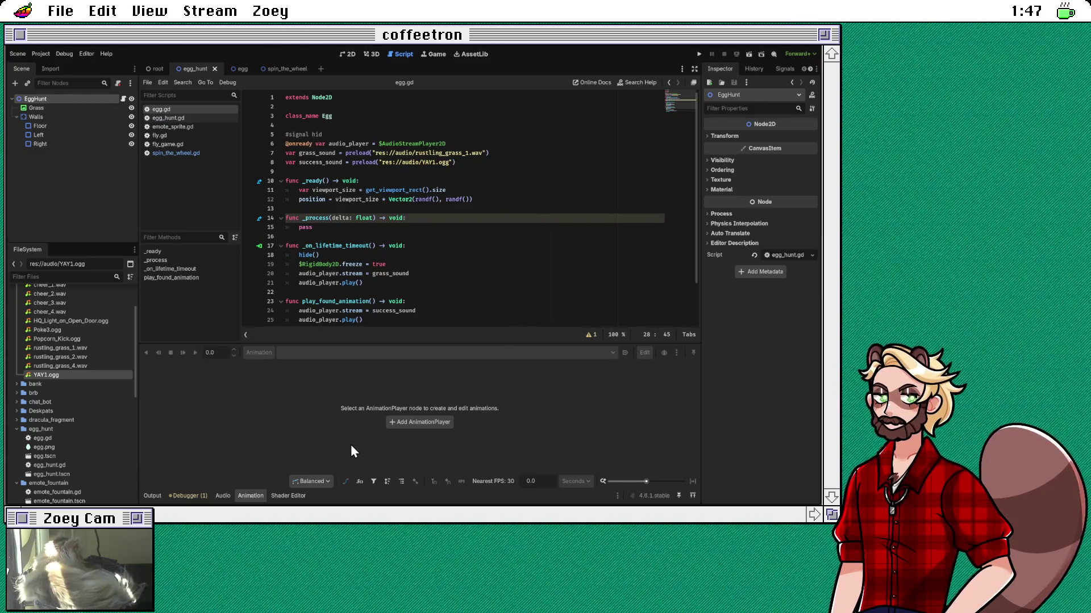
key("ctrl+v")
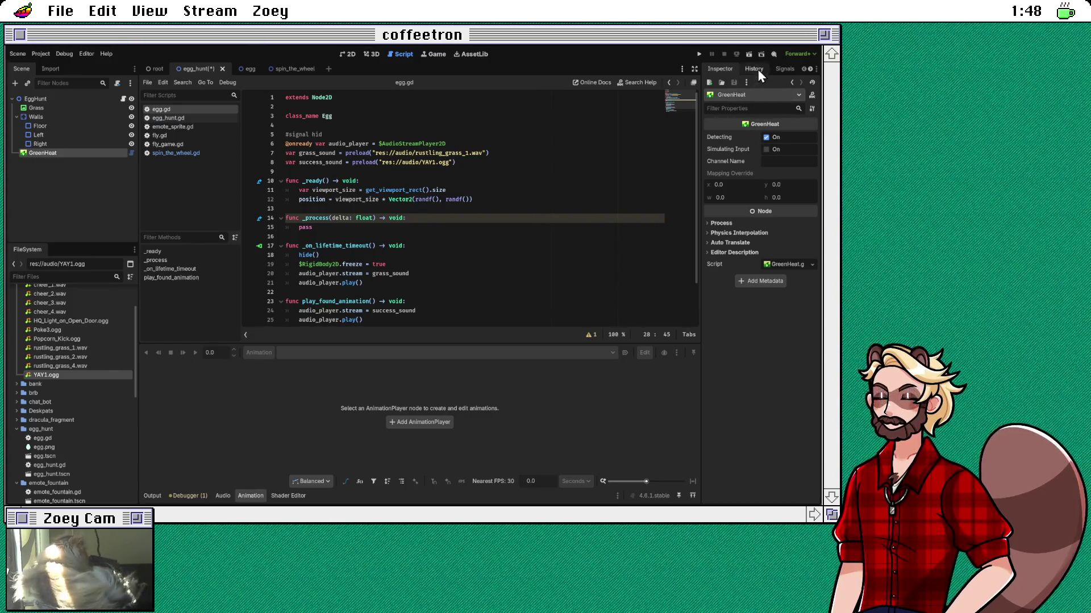
left_click(783, 69)
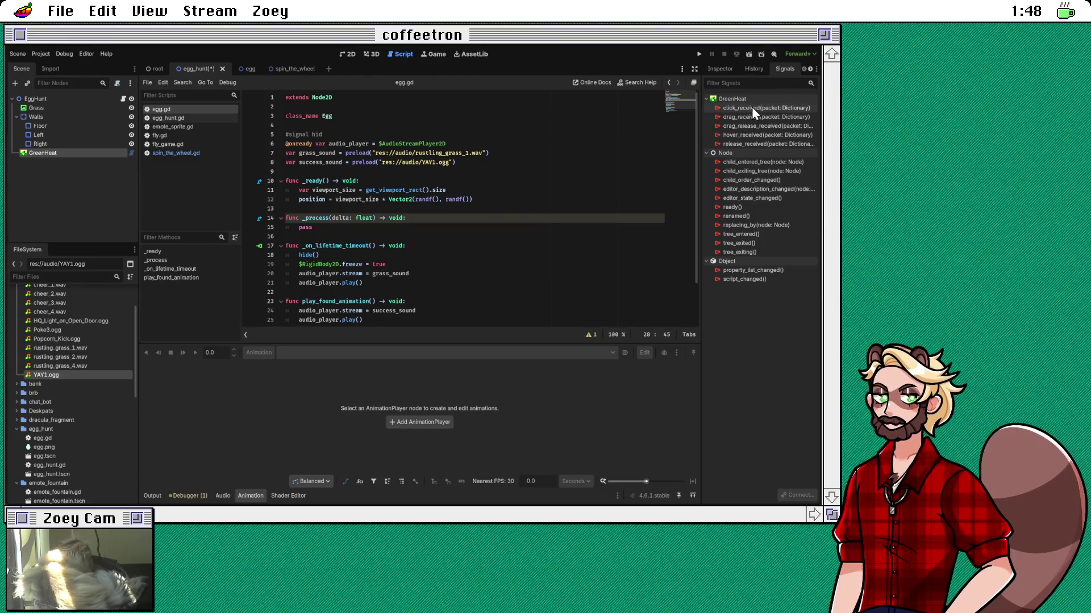
left_click(751, 107)
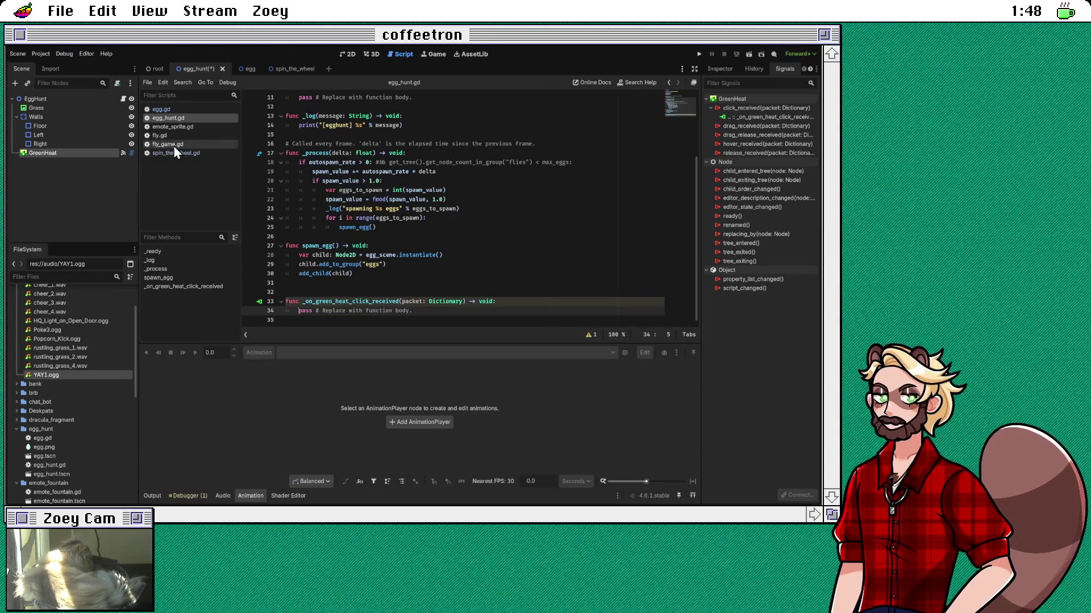
Step: Select the whole _position_for_packet function in fly_game.gd, then return to egg_hunt.gd
left_click(173, 145)
scroll(487, 189, "down", 8)
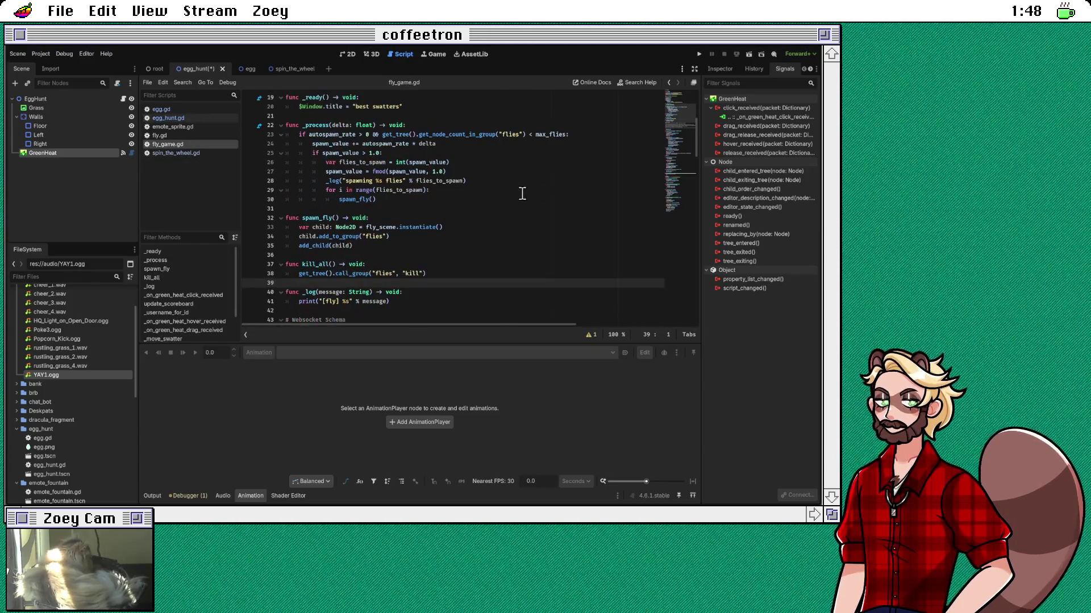
scroll(540, 188, "down", 5)
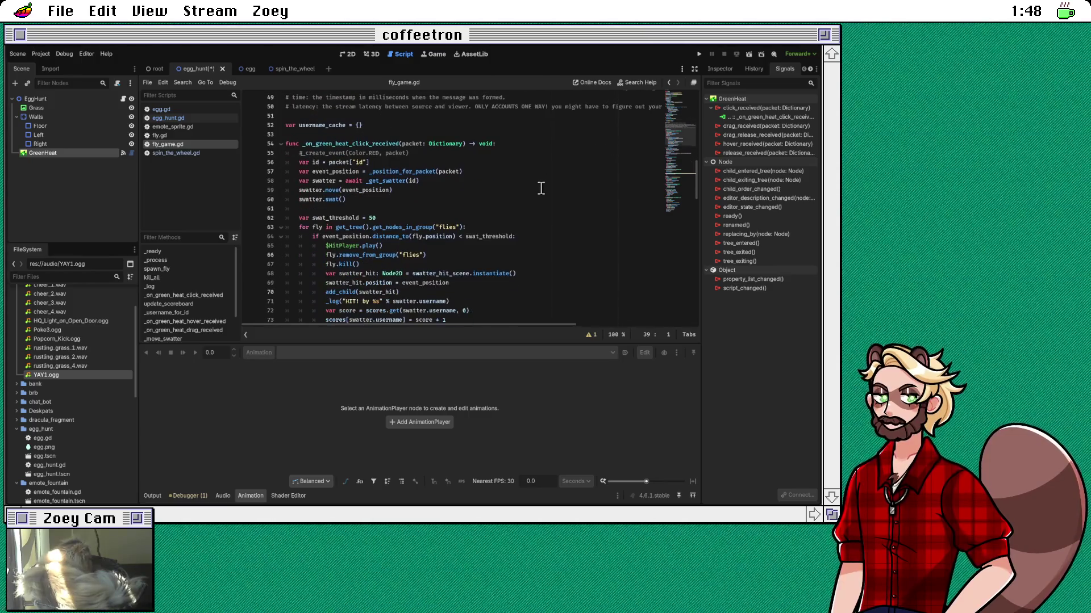
scroll(541, 188, "down", 1)
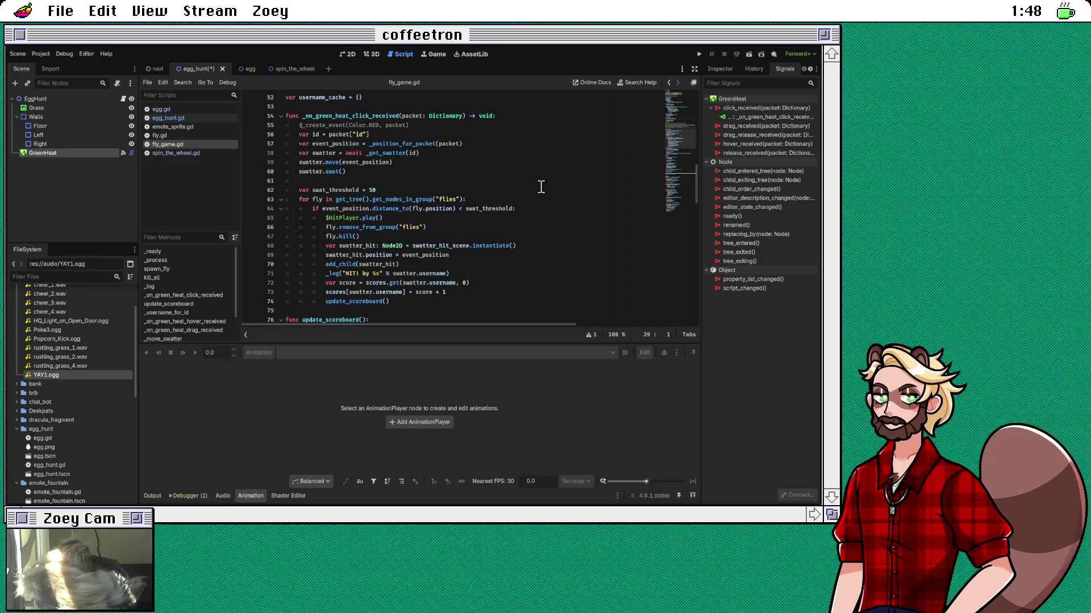
scroll(541, 187, "down", 12)
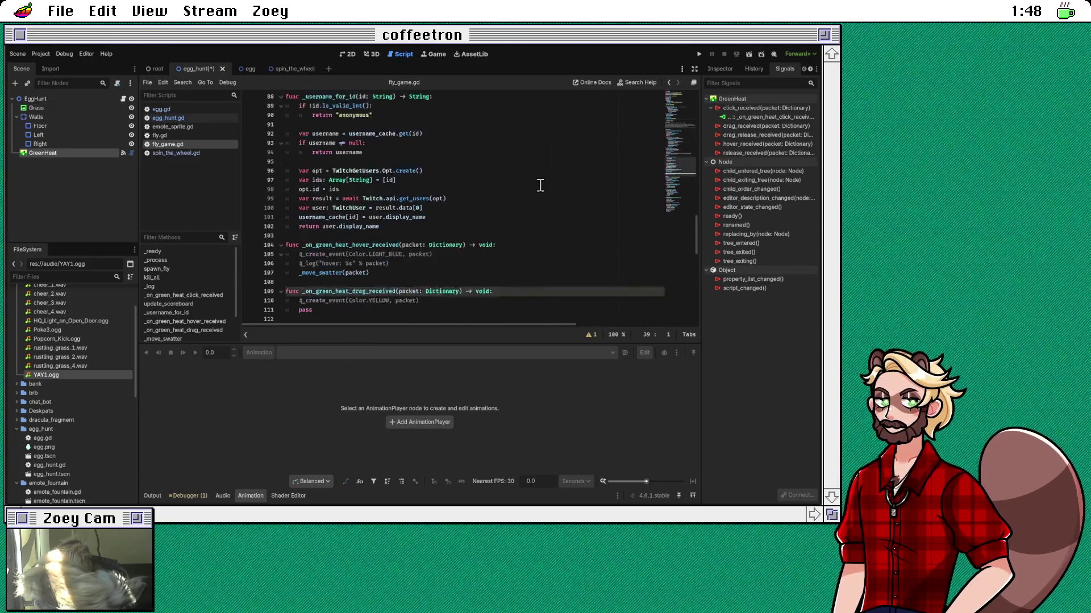
scroll(541, 185, "down", 1)
scroll(540, 186, "up", 14)
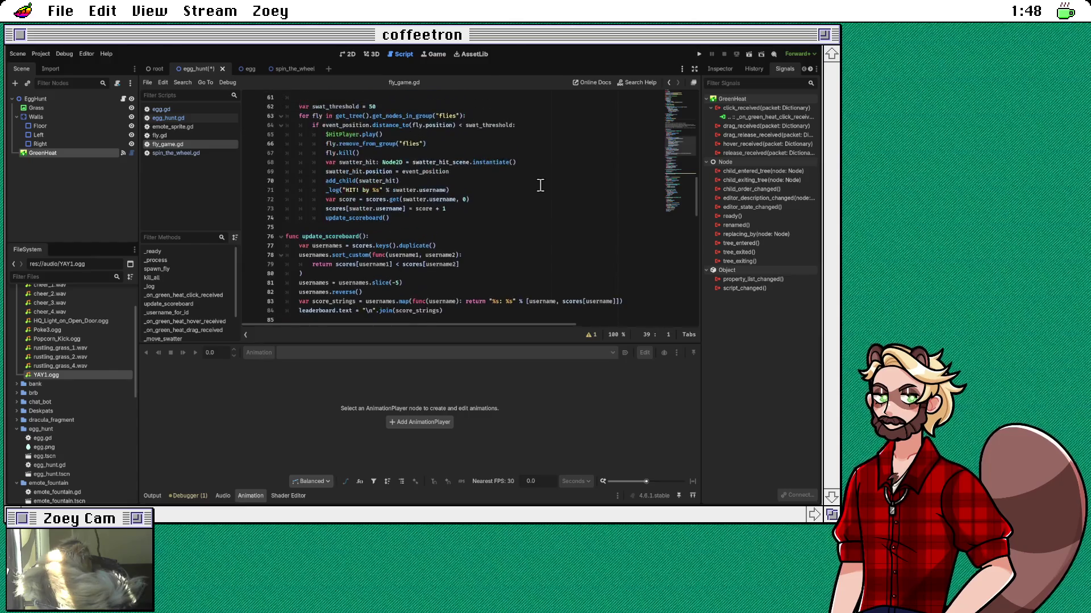
left_click(399, 172, "ctrl")
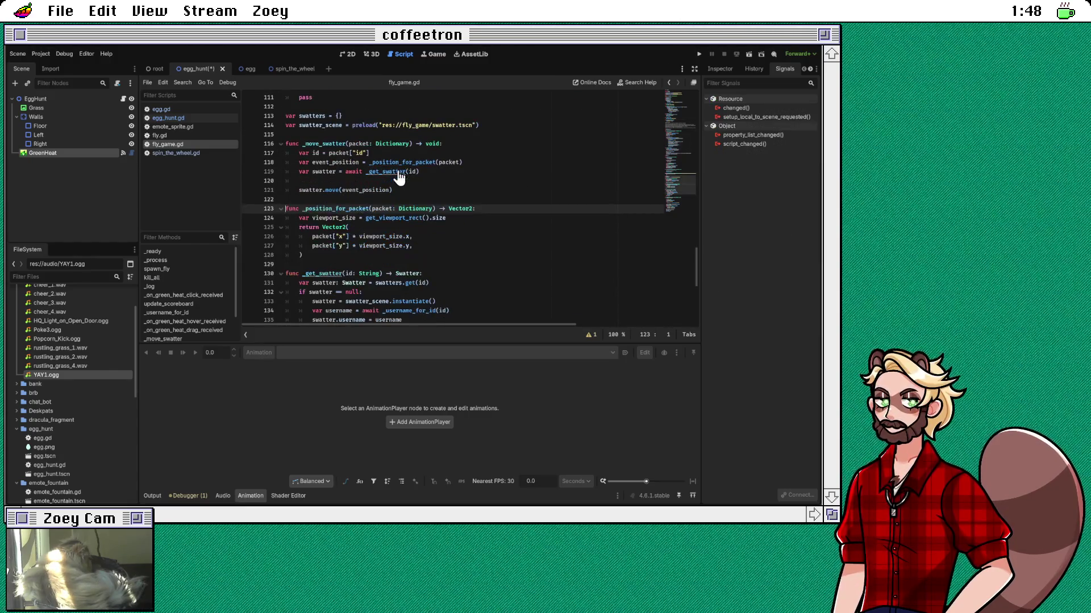
scroll(541, 204, "down", 1)
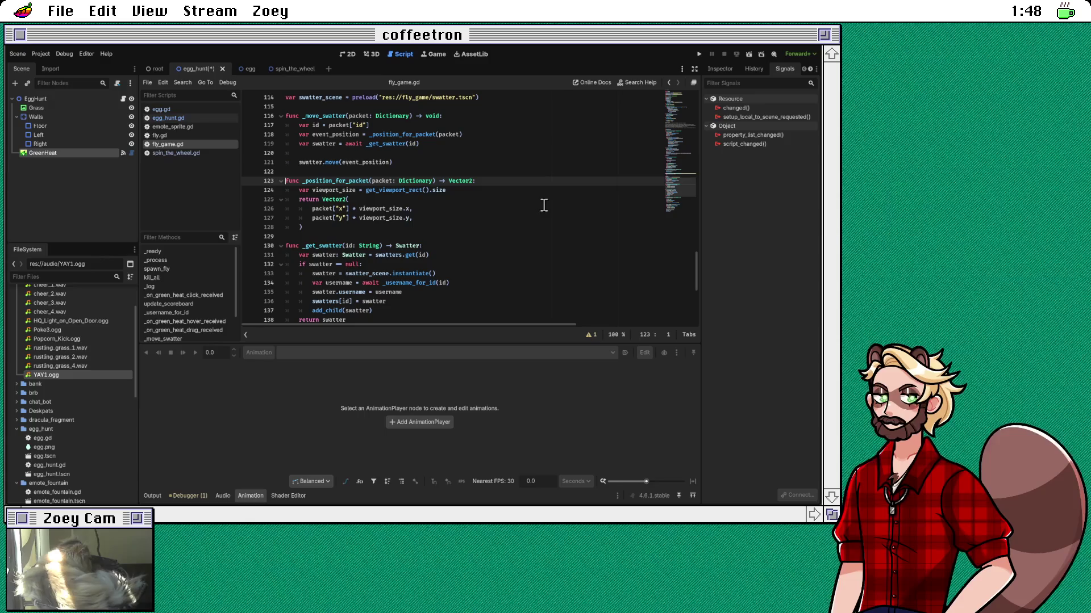
left_click_drag(329, 226, 252, 187)
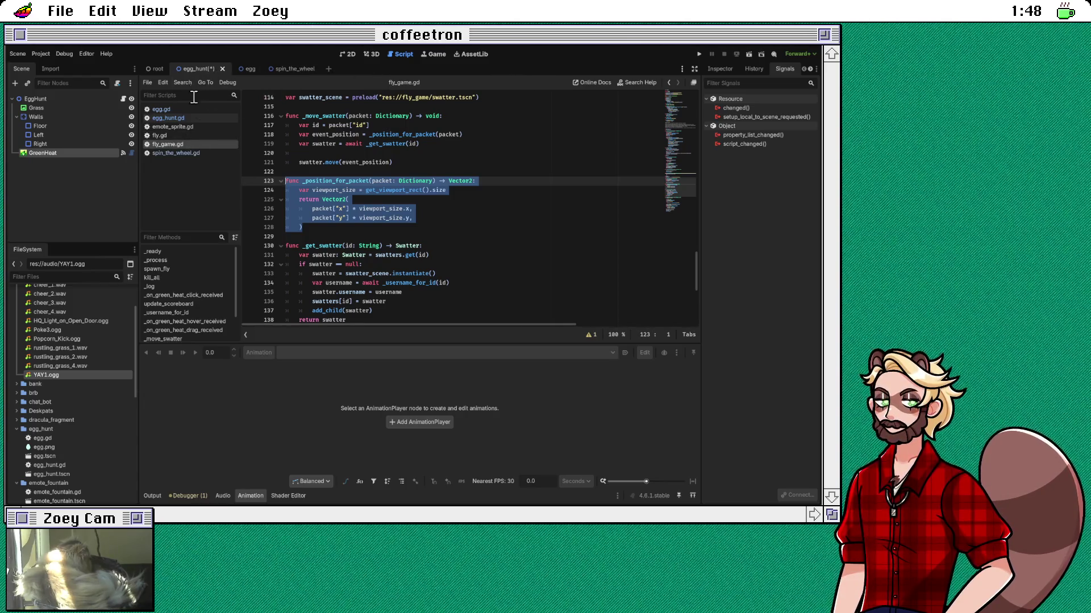
scroll(335, 125, "up", 6)
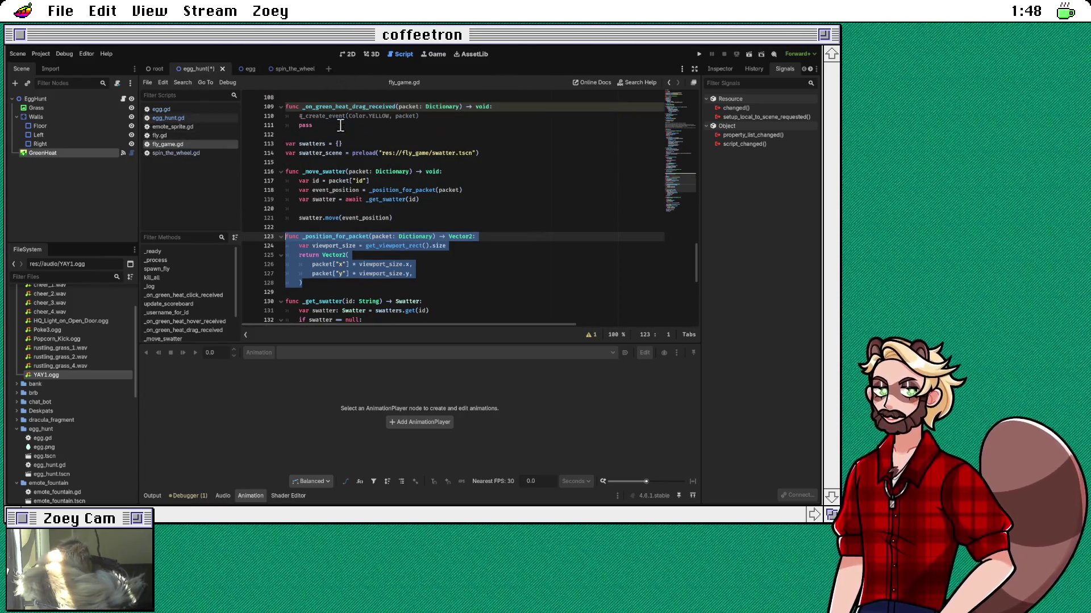
scroll(345, 164, "up", 5)
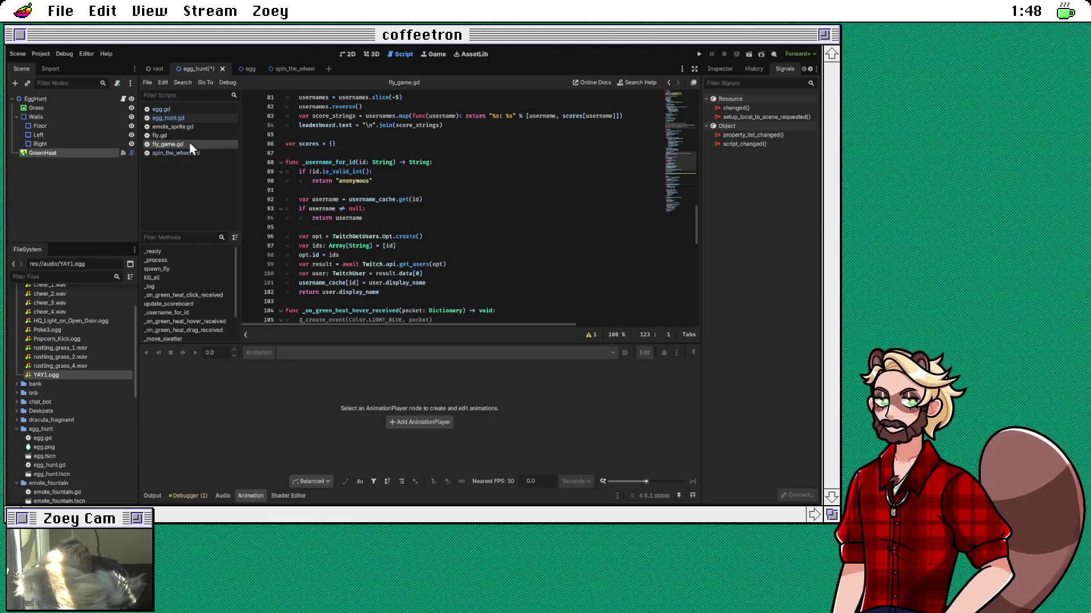
left_click(189, 117)
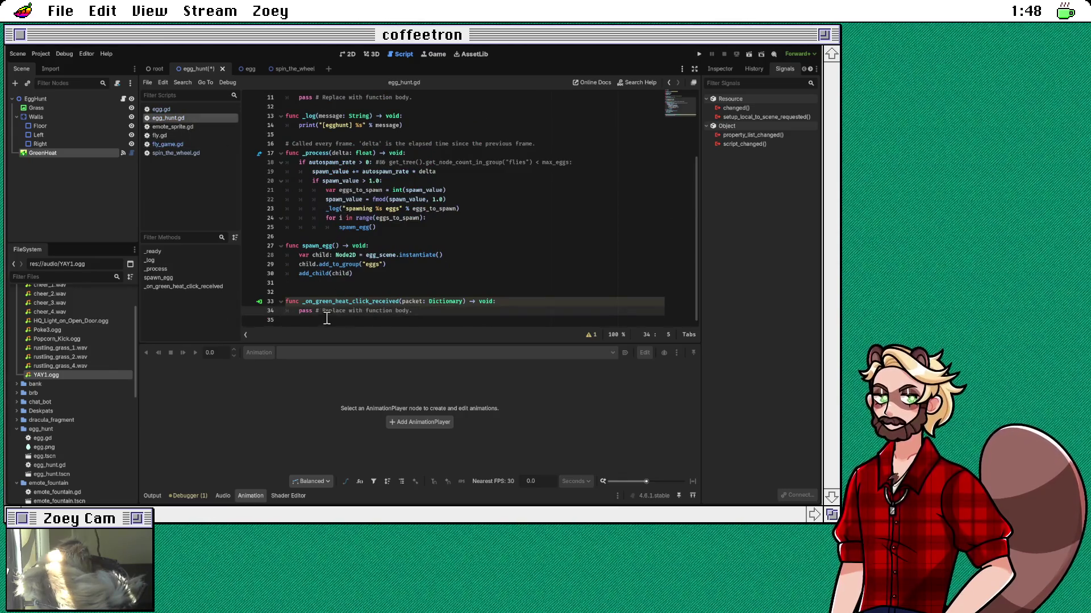
Step: Paste _position_for_packet at the end of egg_hunt.gd, then select fly_game.gd's id and event_position lines
left_click(329, 320)
type("func _position_for_packet(packet: Dictionary) -> Vector2: \tvar viewport_size = get_viewport_rect().size \treturn Vector2( \t\tpacket[\"x\"] * viewport_size.x, \t\tpacket[\"y\"] * viewport_size.y, \t)")
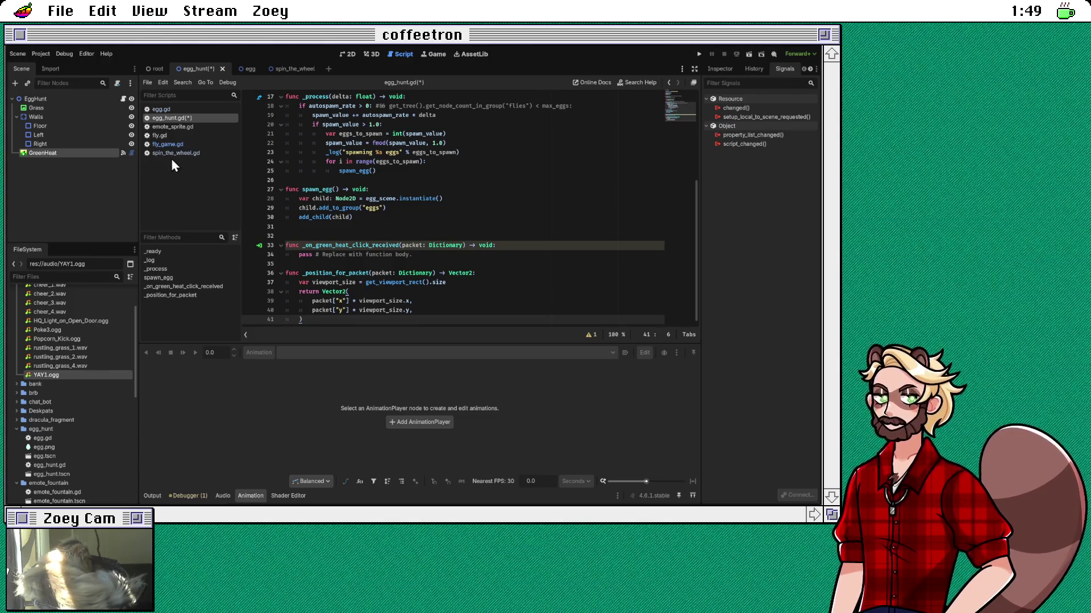
left_click(170, 145)
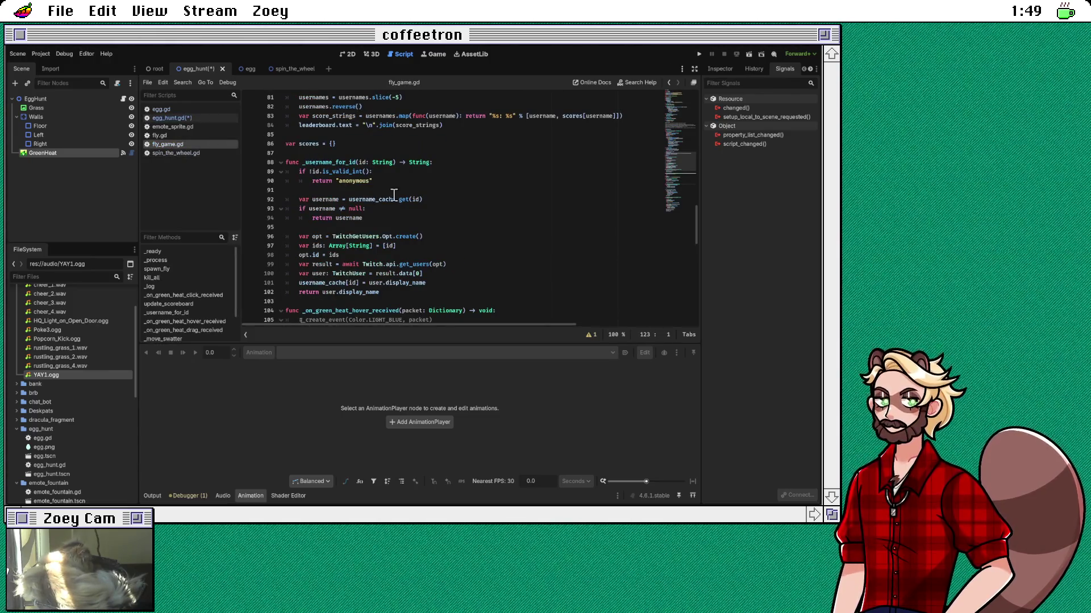
scroll(394, 195, "up", 8)
scroll(394, 195, "up", 2)
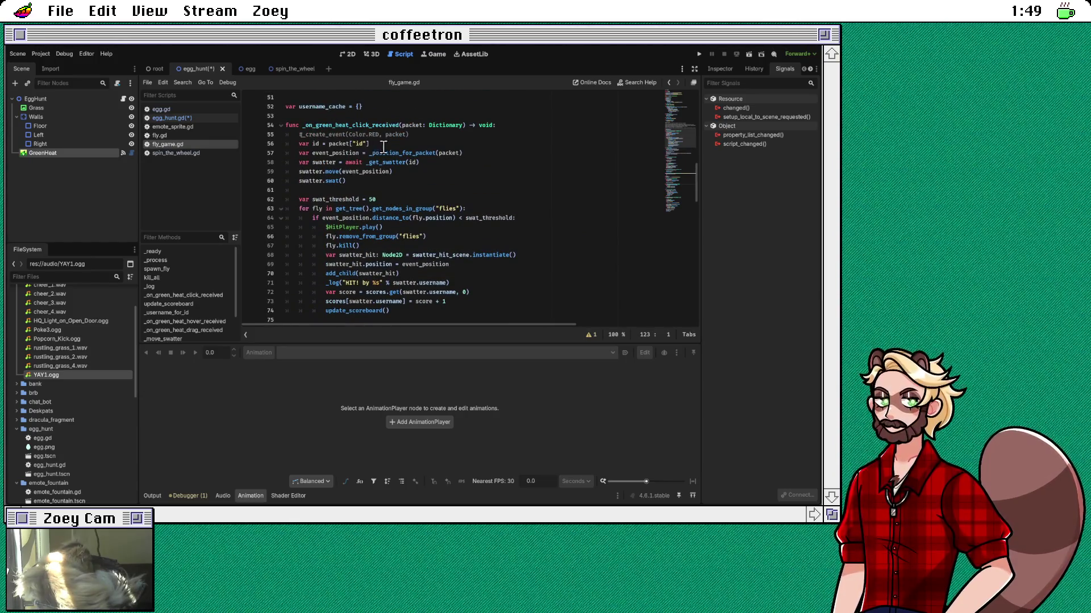
triple_click(377, 143)
left_click_drag(380, 146, 396, 157)
key("ctrl+c")
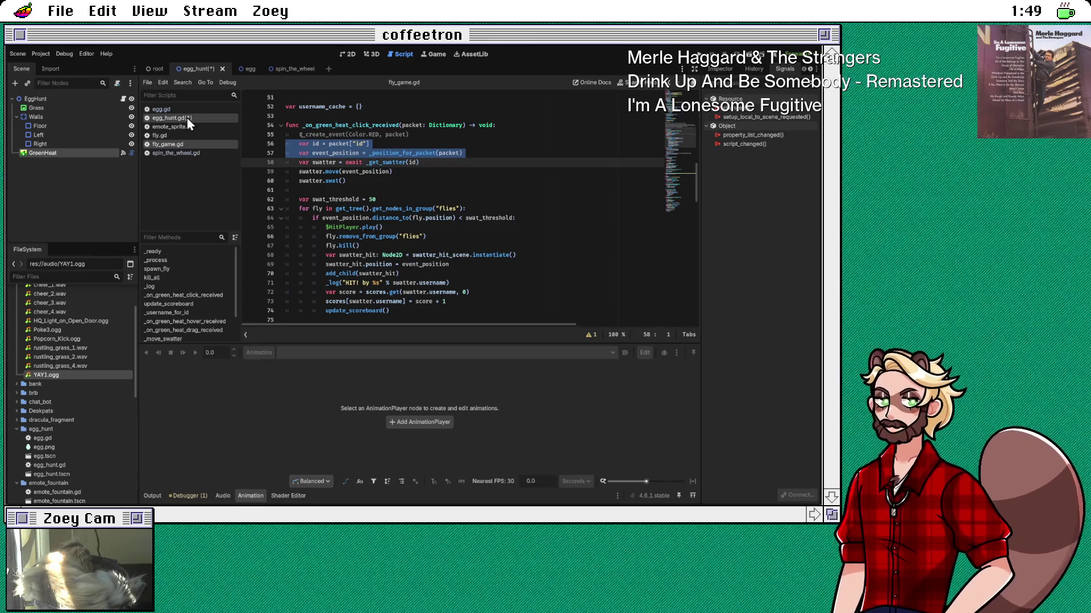
Step: Replace the handler's pass with the id and event_position lines and fix the indent
left_click(186, 117)
left_click_drag(299, 255, 439, 256)
key("ctrl+v")
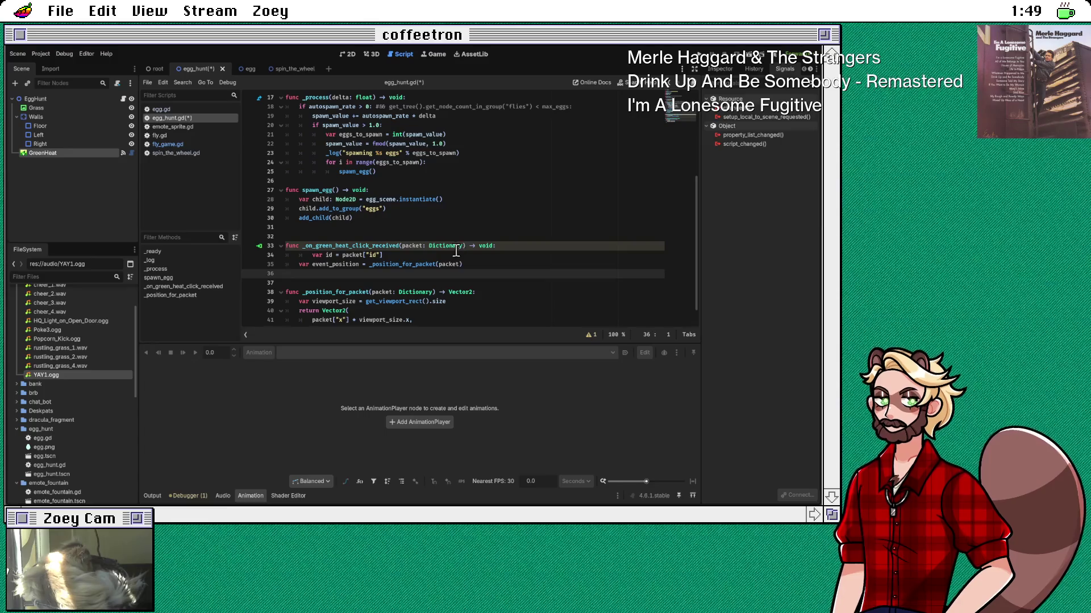
key("Up")
key("shift+Tab")
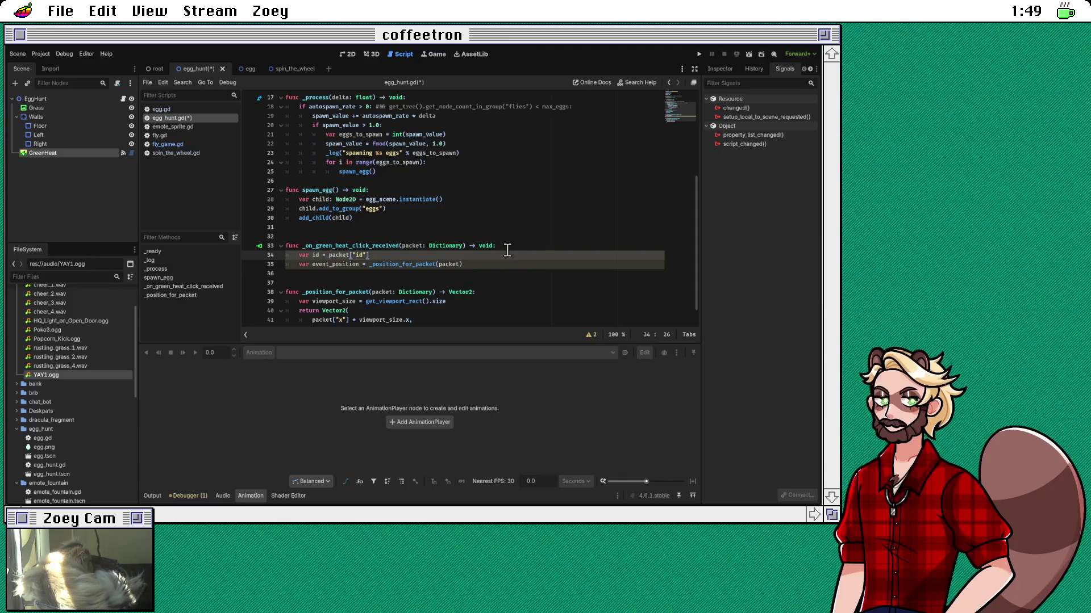
Step: Check the lines below the event_position line in the click handler
left_click(487, 264)
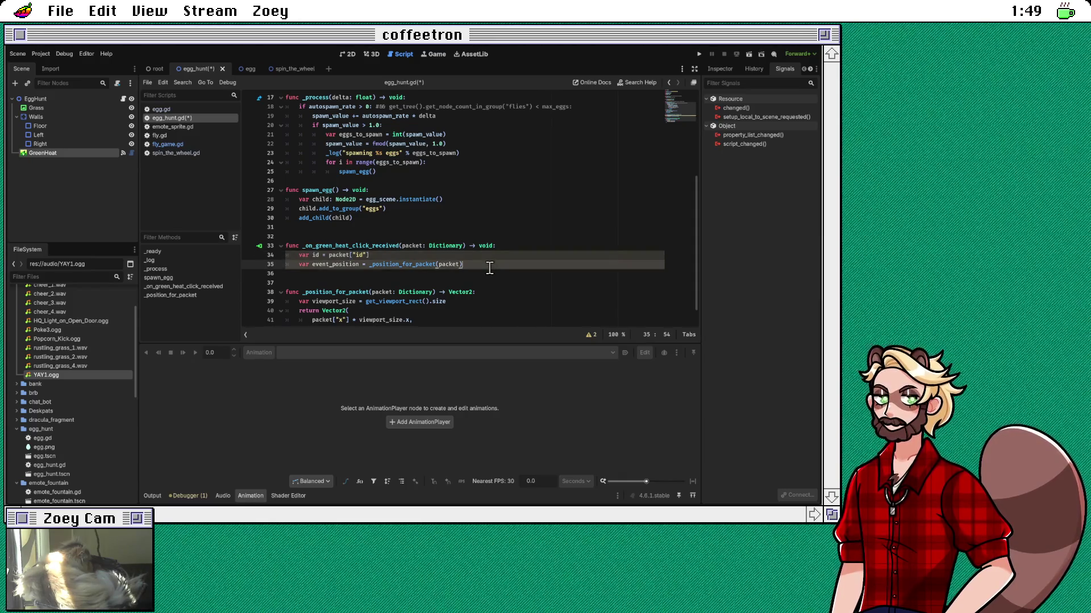
left_click(486, 274)
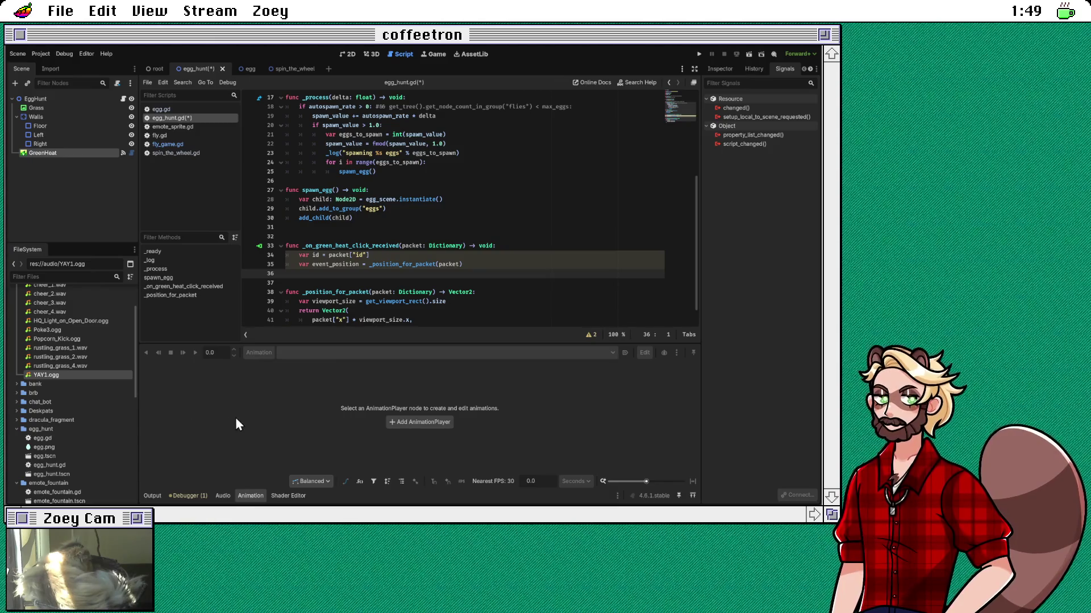
left_click(486, 266)
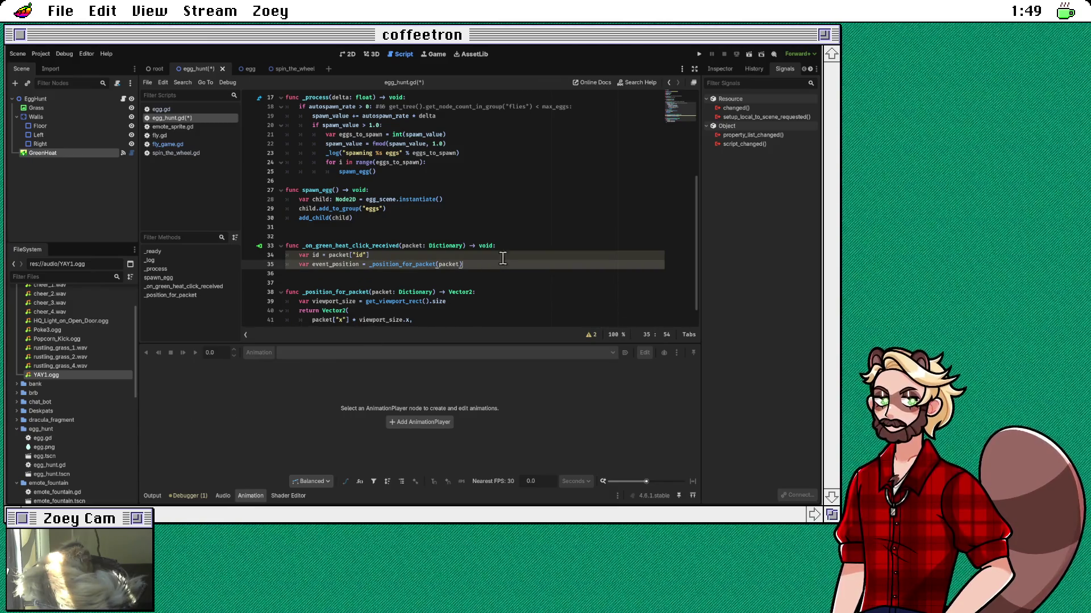
left_click(491, 272)
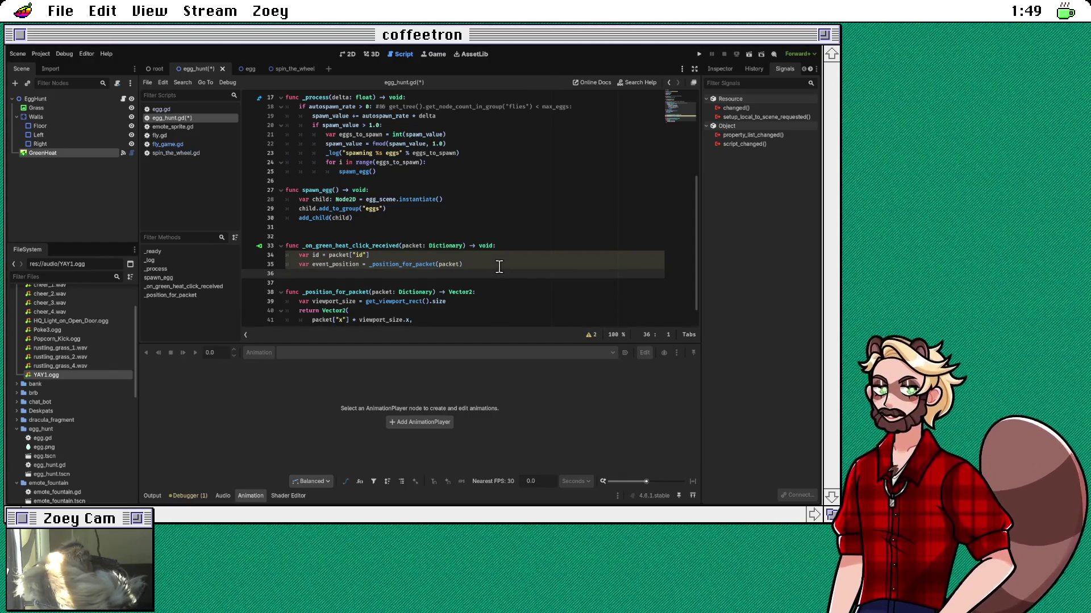
left_click(499, 265)
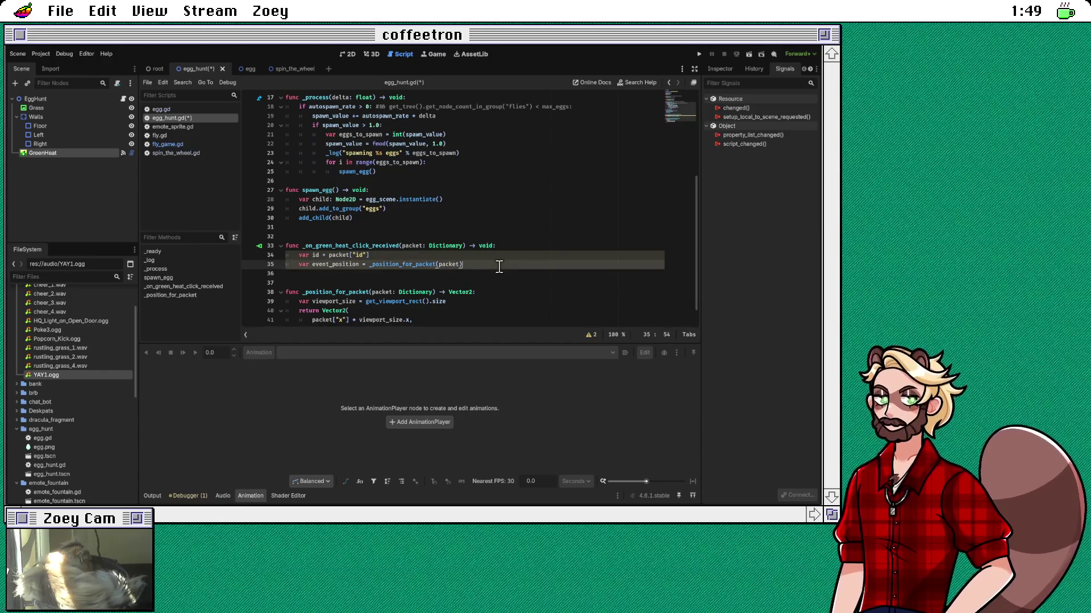
left_click(535, 276)
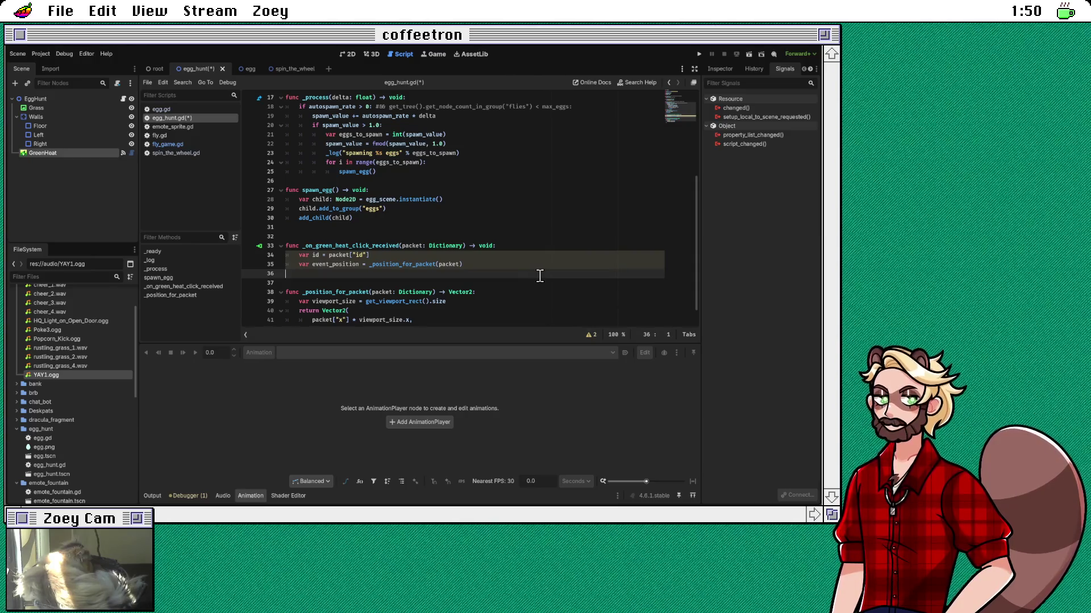
scroll(511, 242, "up", 1)
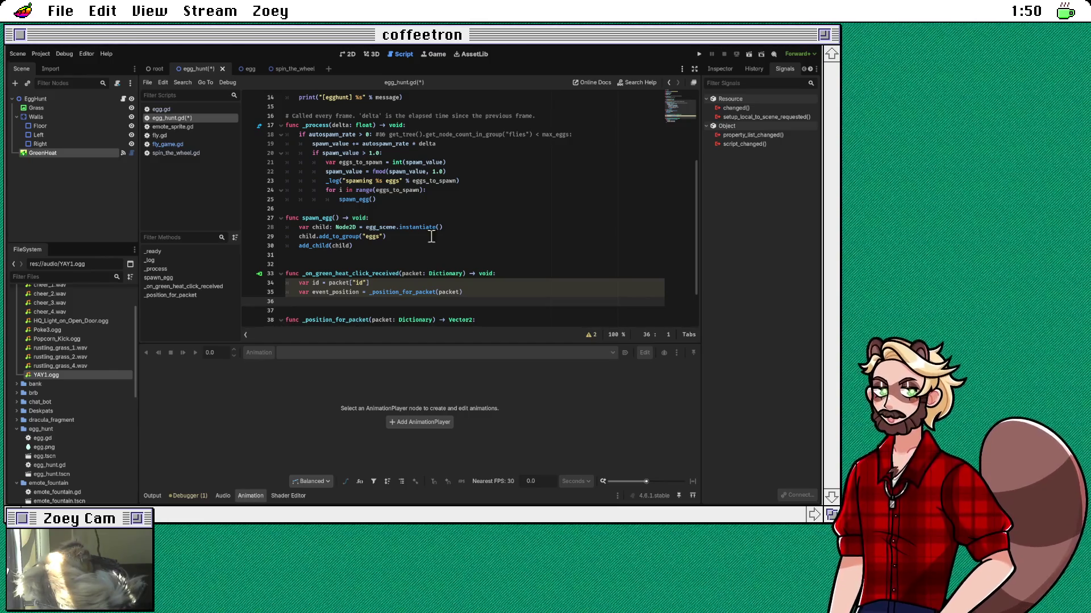
Step: Review spawn_egg's lines, ending on the blank line inside the click handler
left_click(400, 237)
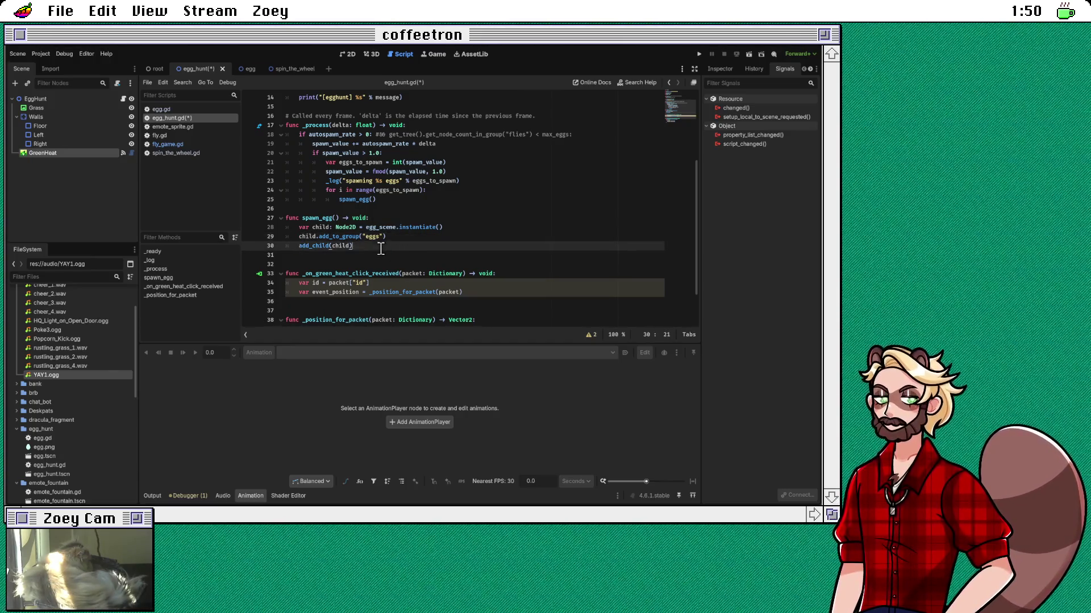
left_click(382, 248)
left_click(321, 257)
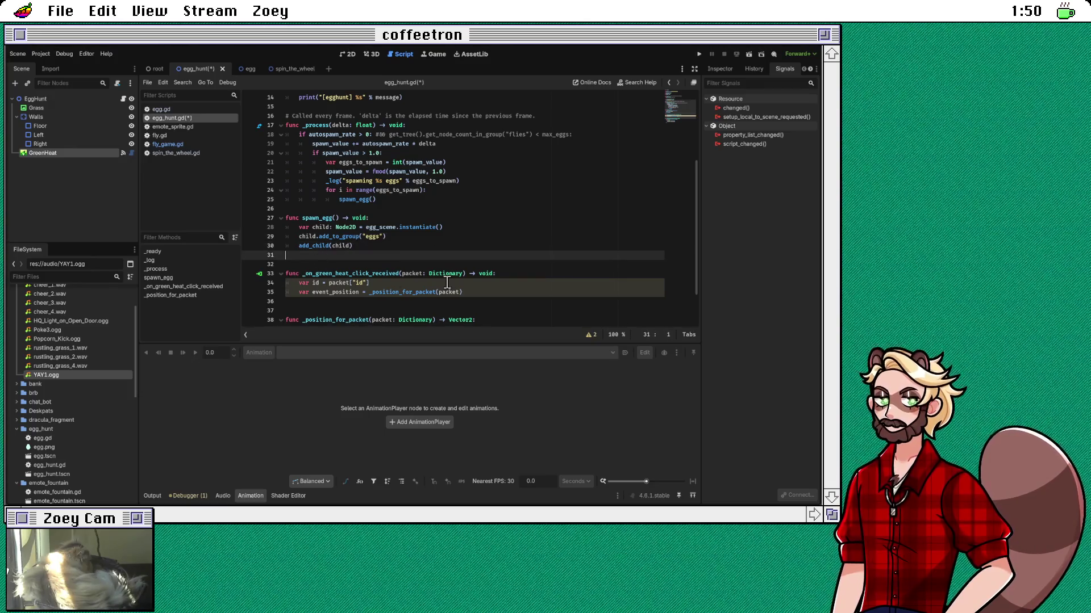
left_click(397, 246)
left_click(383, 256)
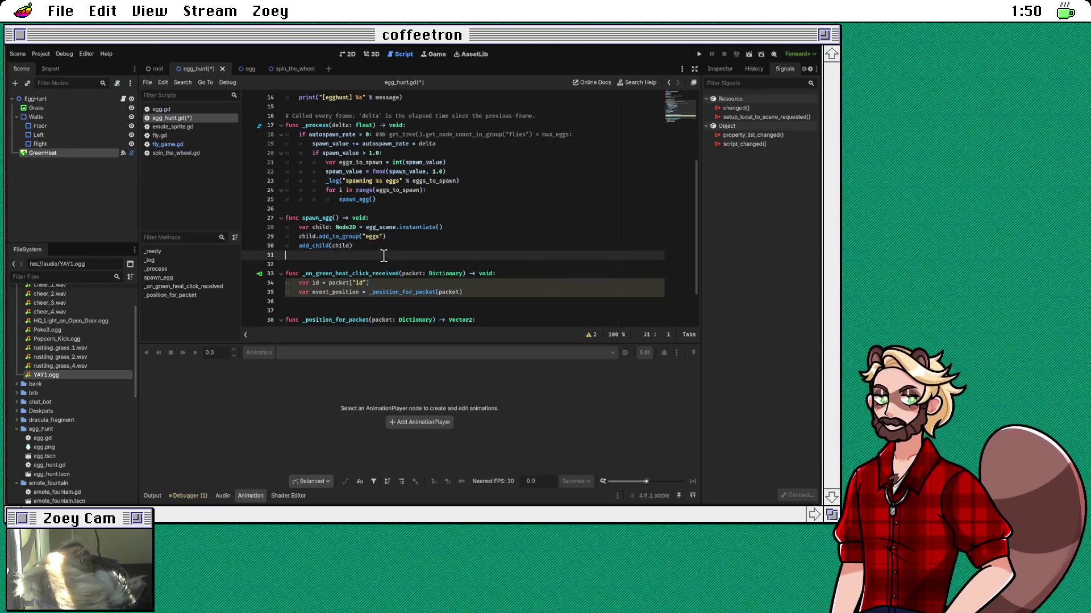
left_click(352, 301)
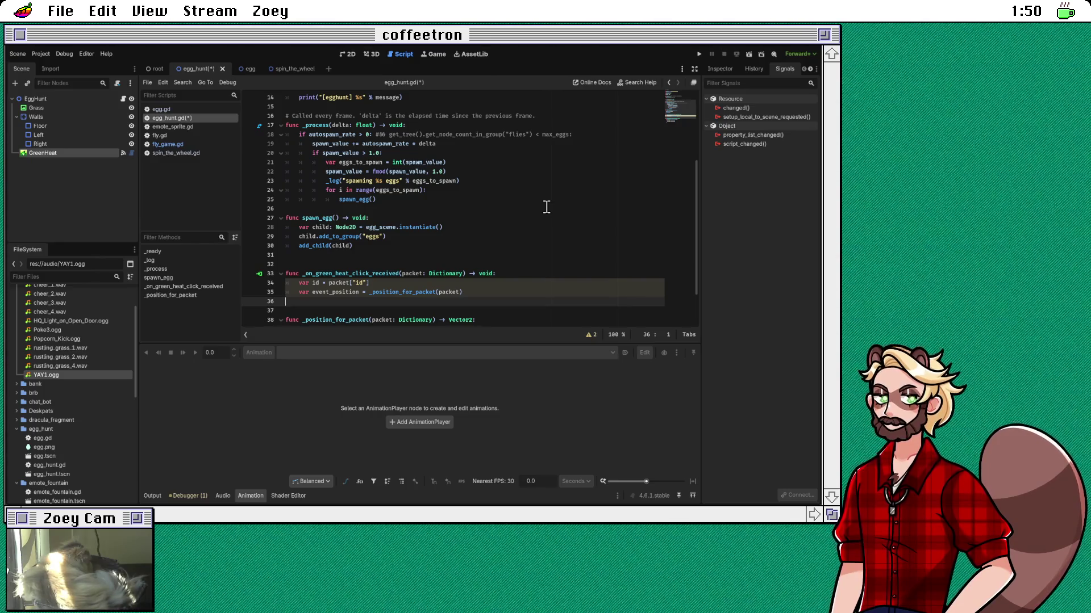
Step: Copy fly_game.gd's flies-group loop and distance check into the egg_hunt.gd click handler
left_click(205, 145)
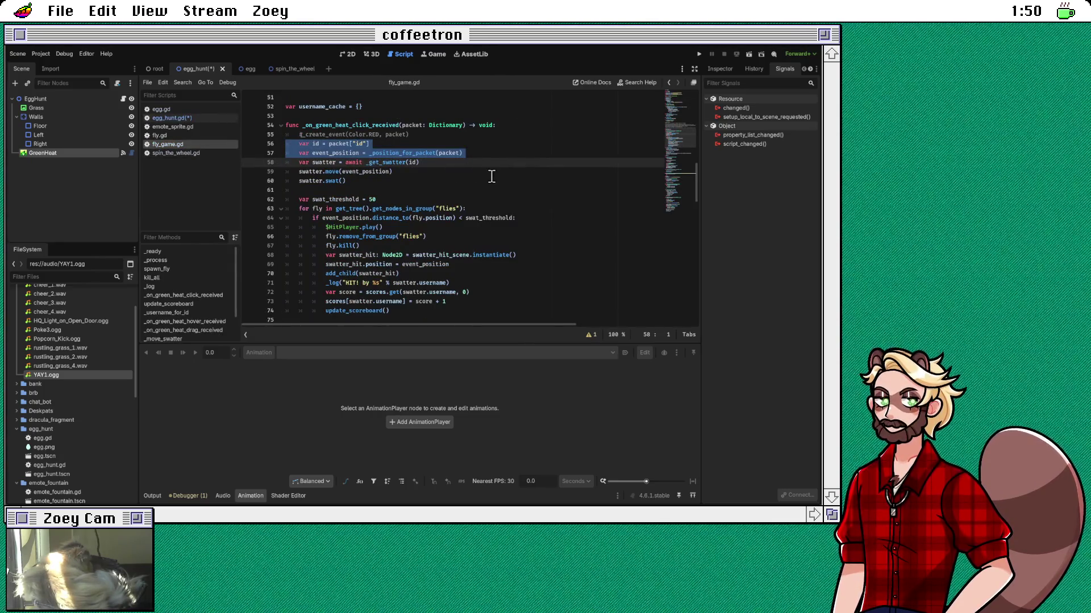
scroll(492, 176, "down", 1)
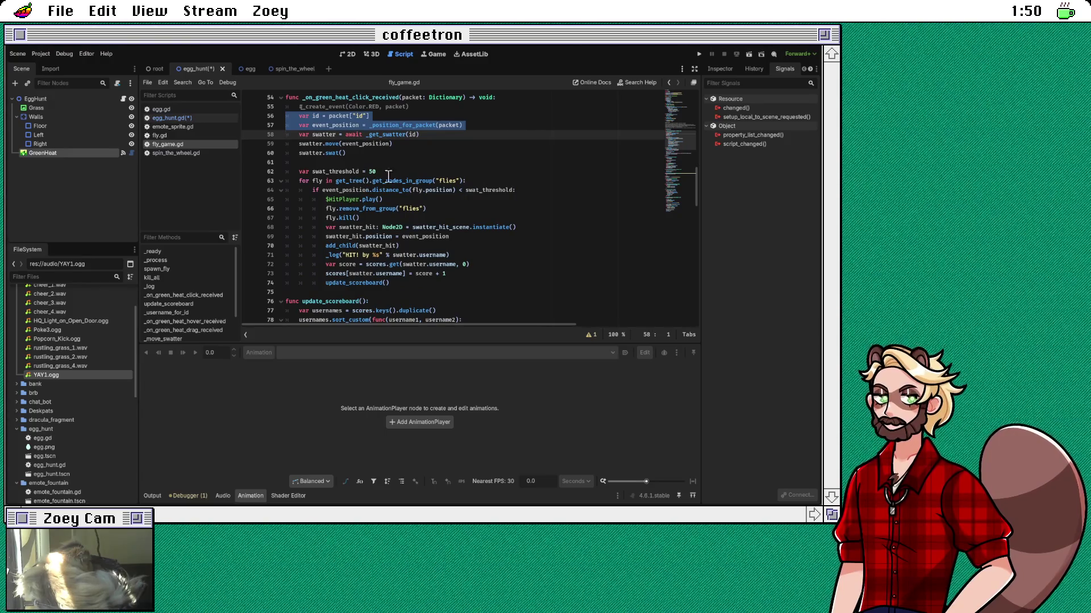
triple_click(415, 181)
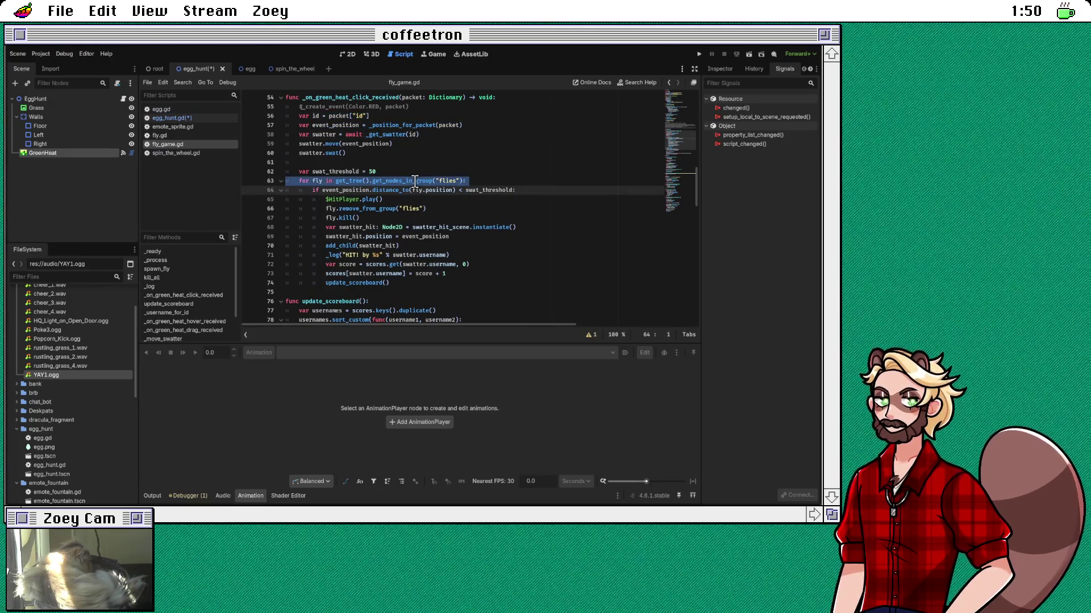
left_click_drag(416, 181, 421, 189)
key("ctrl+c")
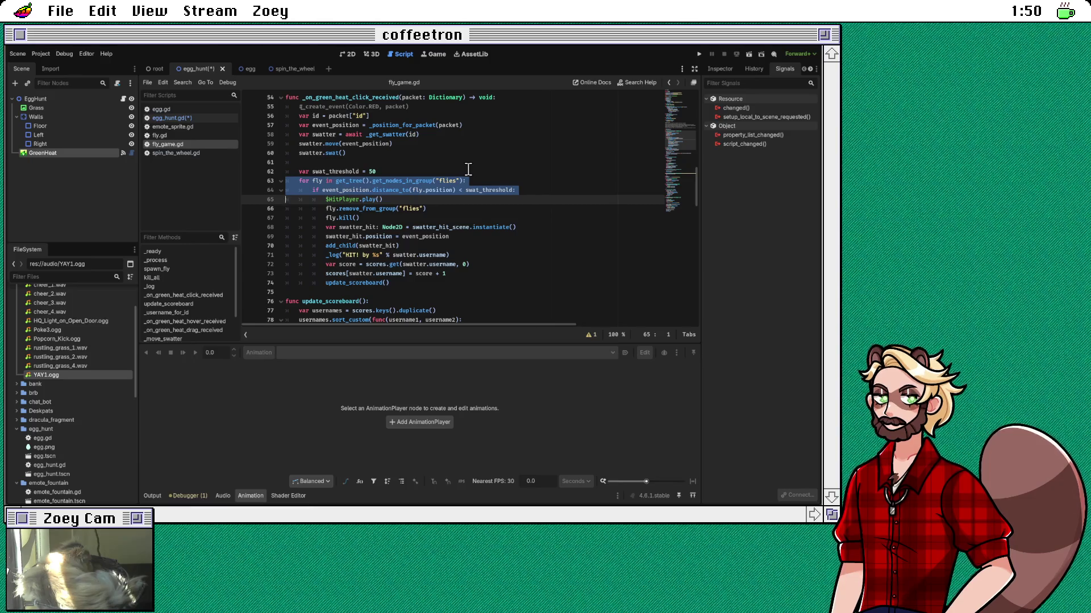
left_click(188, 118)
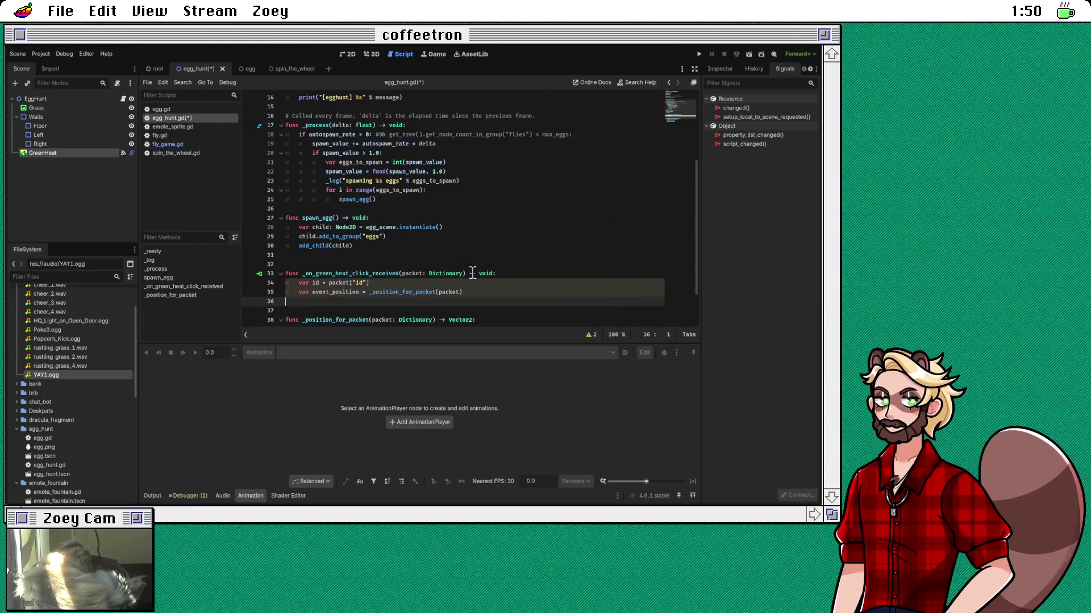
key("ctrl+v")
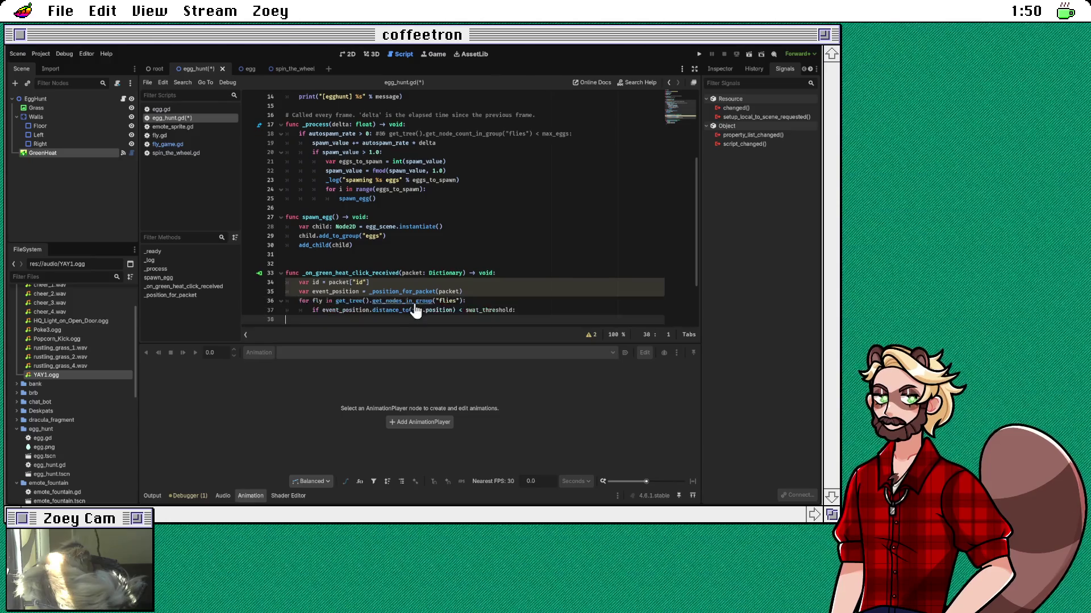
Step: Rename flies to eggs and fly to egg in the pasted loop and distance check
scroll(502, 257, "down", 2)
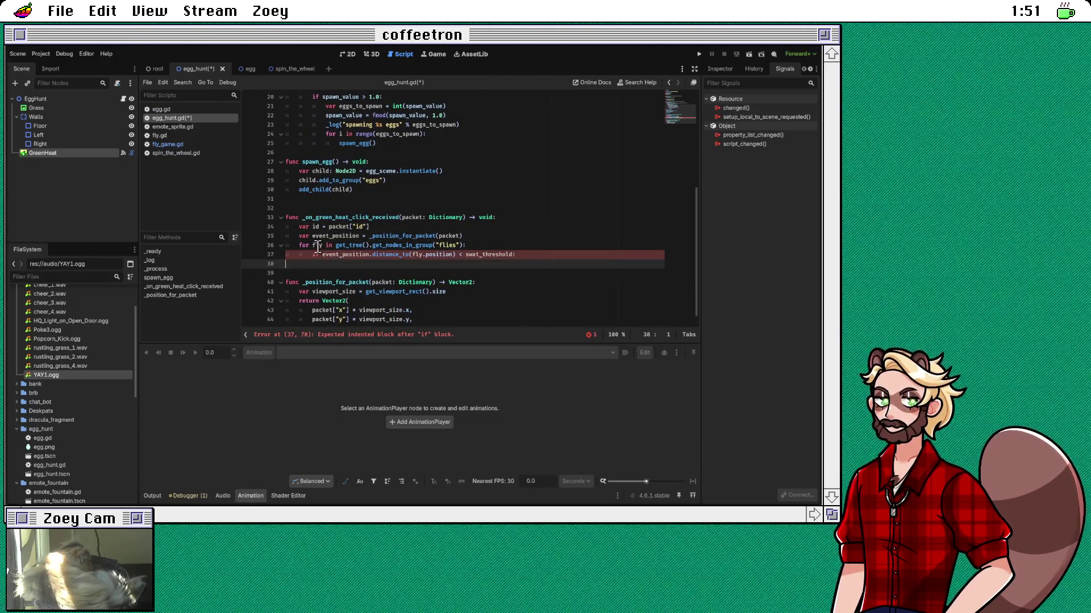
double_click(451, 245)
type("egg")
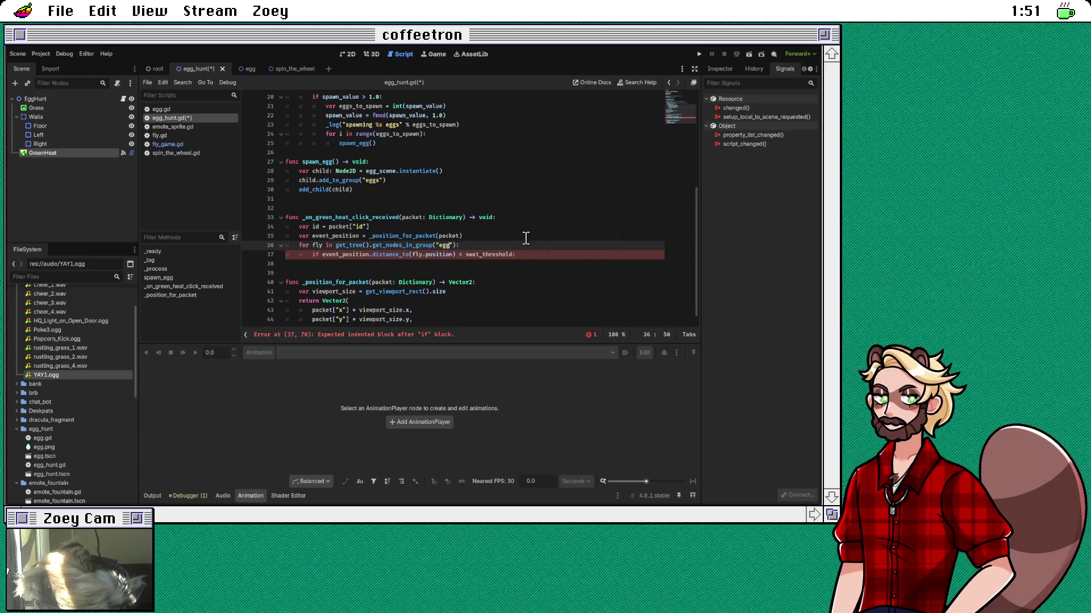
type("s")
double_click(318, 244)
type("eg")
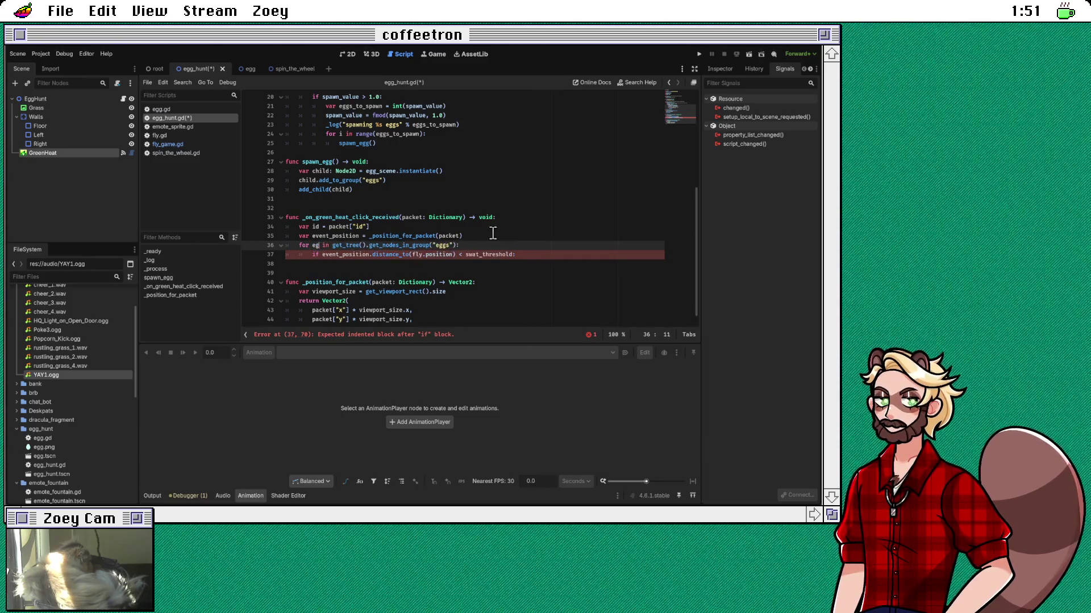
type("g")
double_click(418, 254)
type("eg")
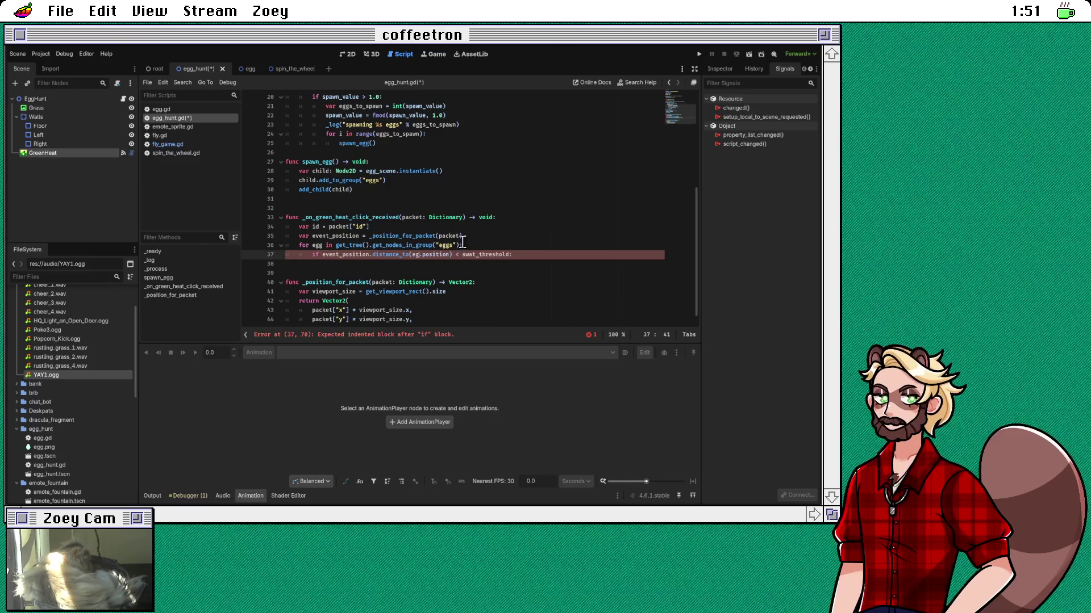
type("g")
left_click(539, 255)
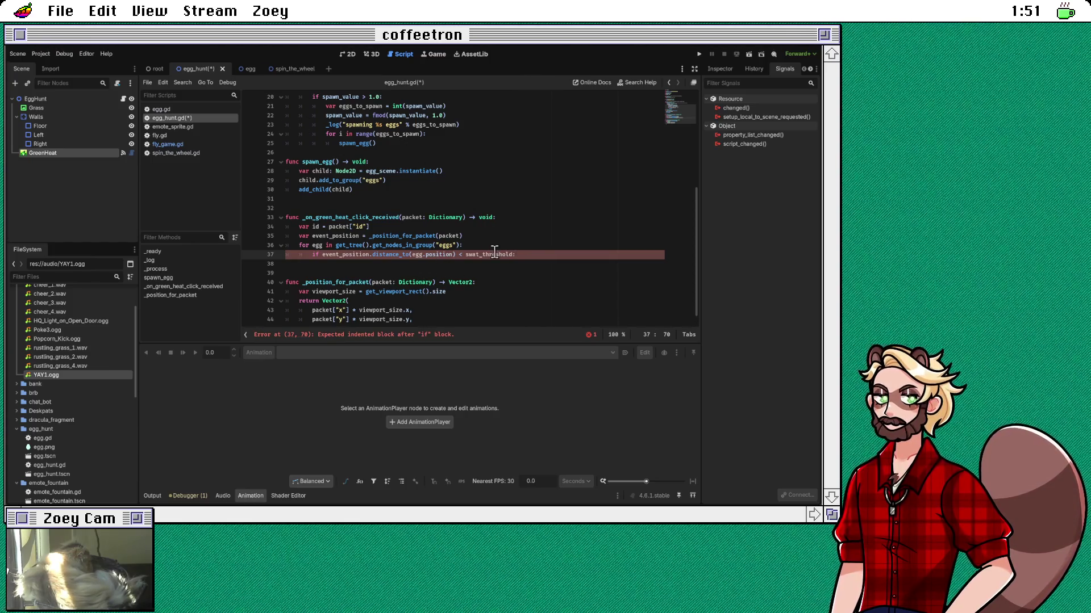
left_click(464, 206)
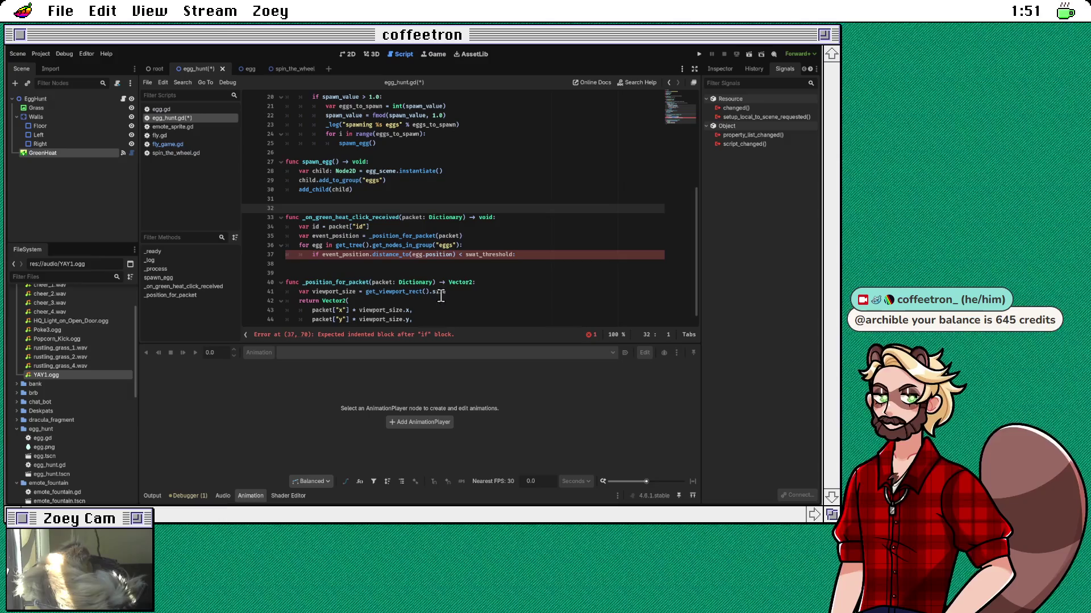
Step: Copy 'var swat_threshold = 50' from fly_game.gd into egg_hunt.gd and rename it click_threshold
left_click(514, 257)
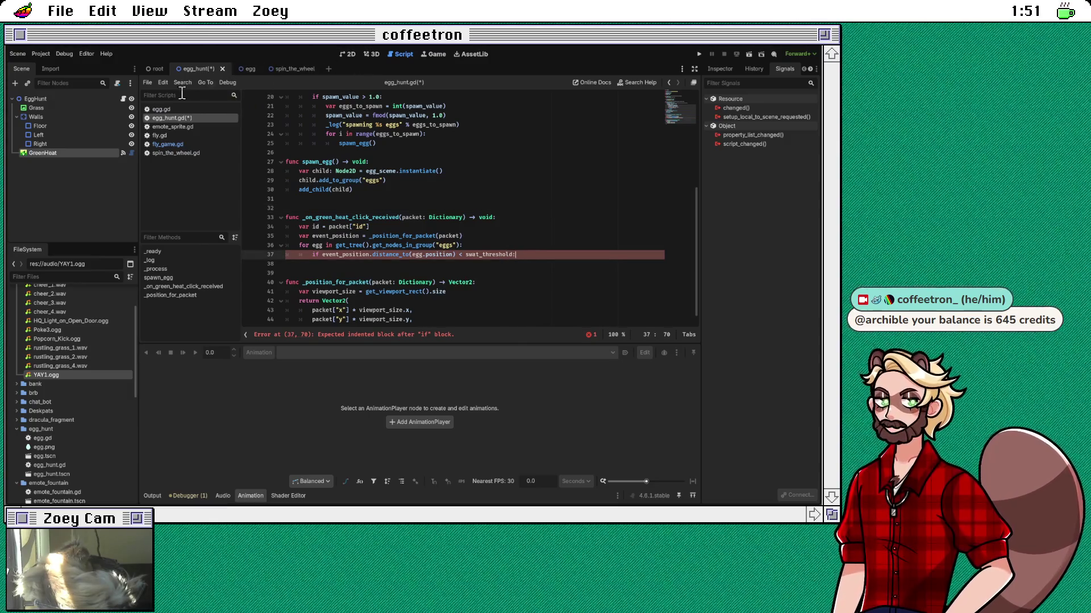
left_click(188, 146)
scroll(434, 170, "up", 2)
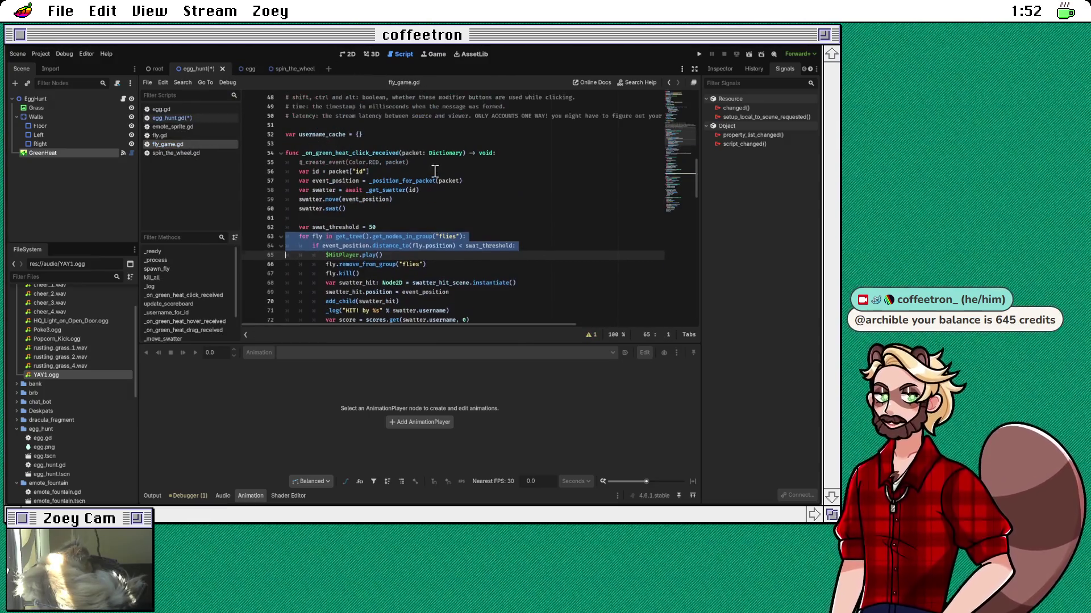
triple_click(390, 228)
key("ctrl+c")
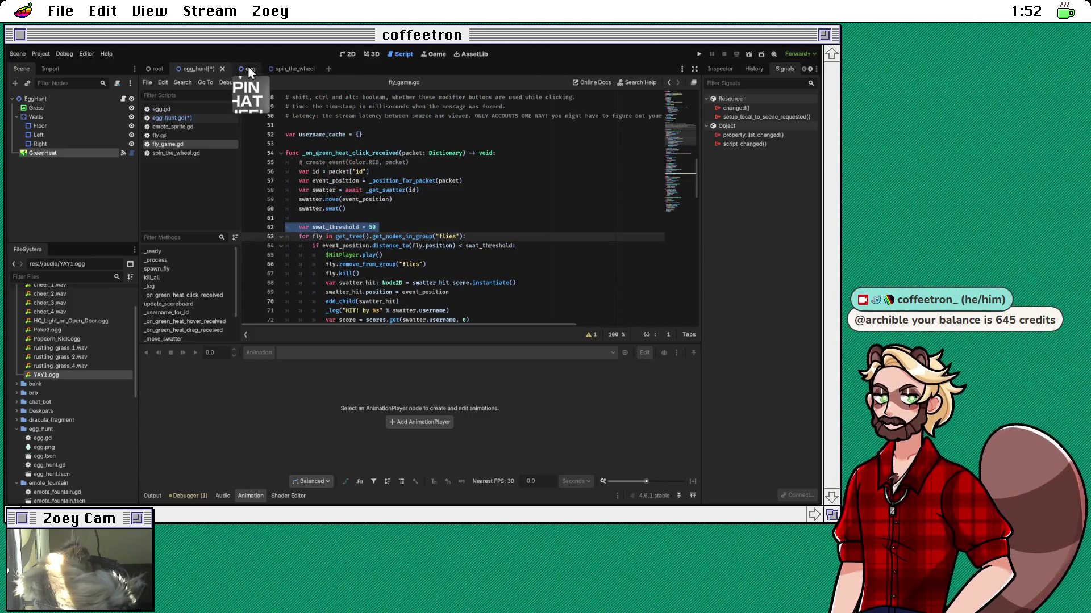
left_click(205, 118)
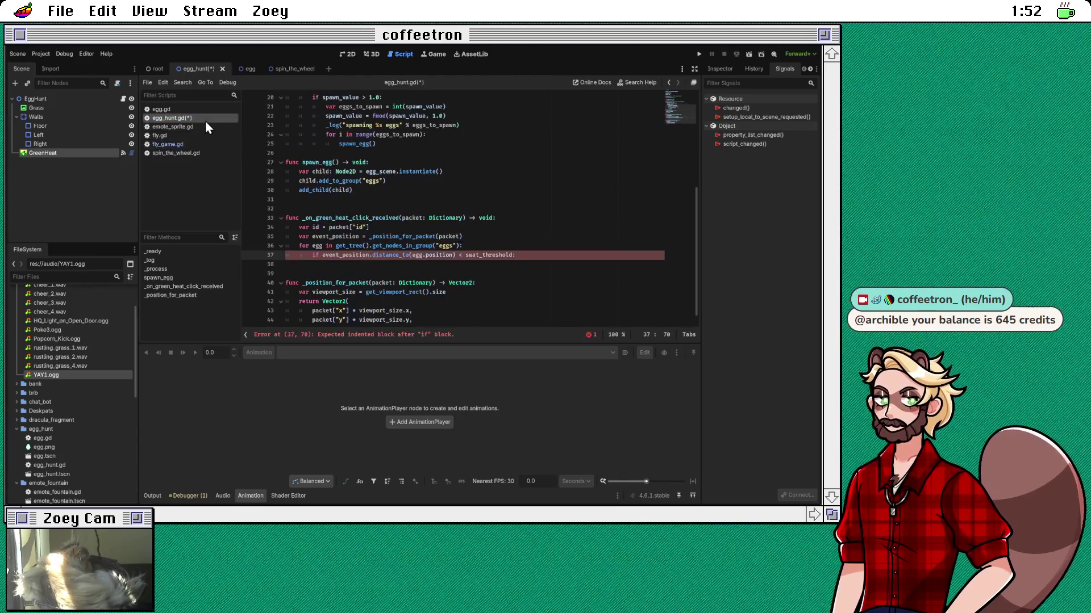
left_click(385, 208)
key("ctrl+v")
left_click(404, 209)
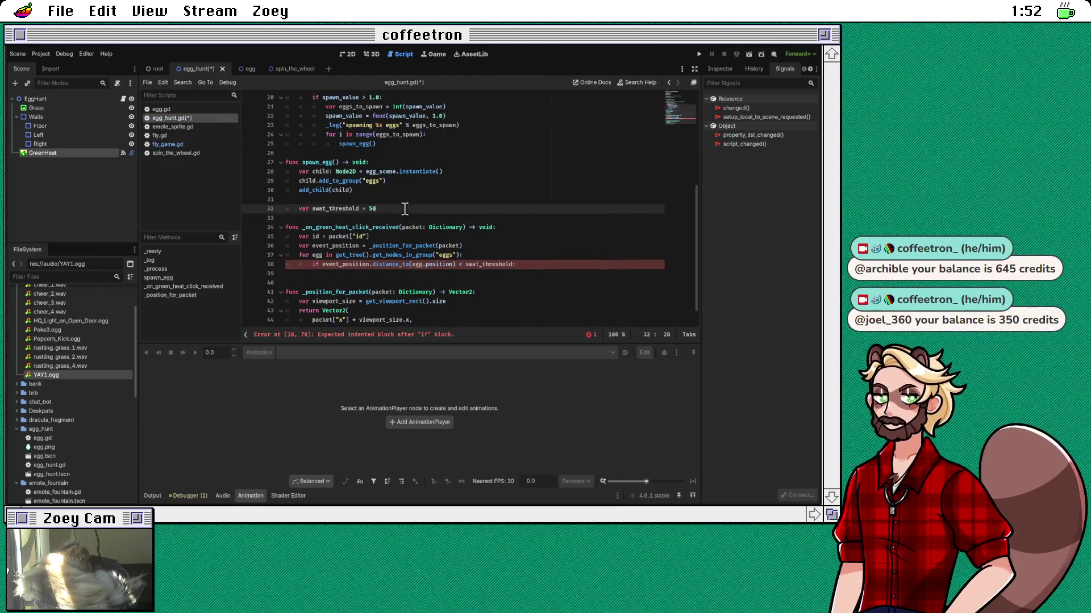
key("shift+Tab")
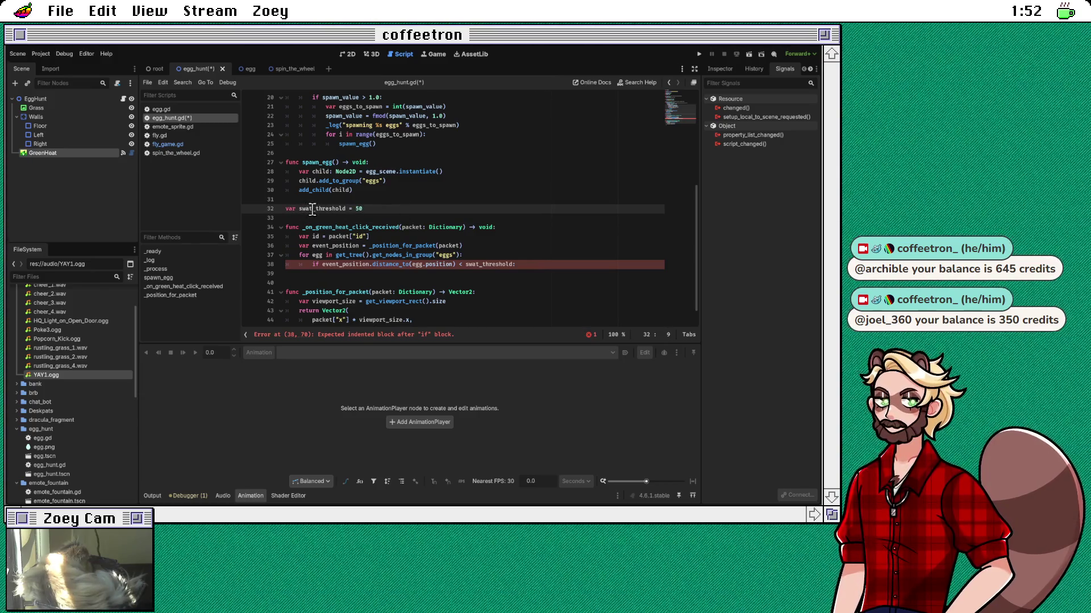
left_click(312, 208)
key("BackSpace")
key("BackSpace")
key("BackSpace")
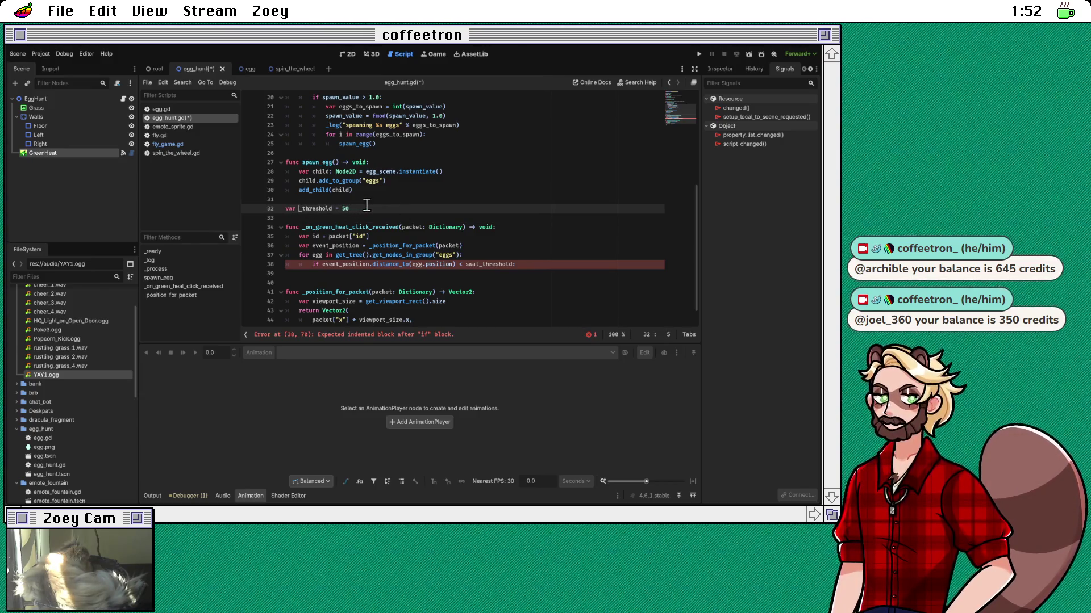
type("click")
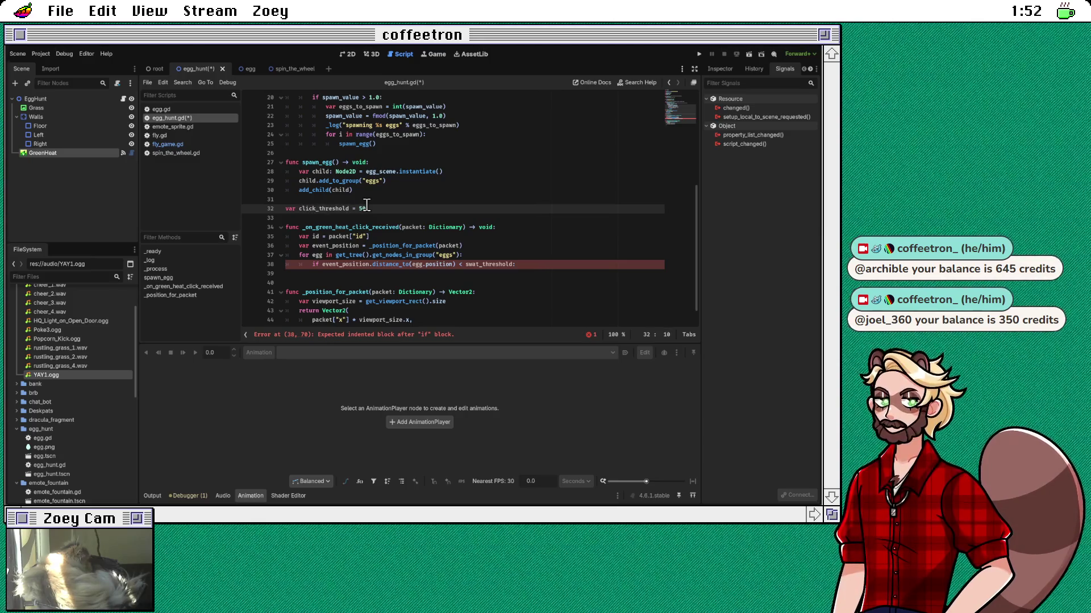
Step: Replace swat_threshold with click_threshold in the egg distance check and indent the if body
double_click(331, 208)
left_click(488, 265)
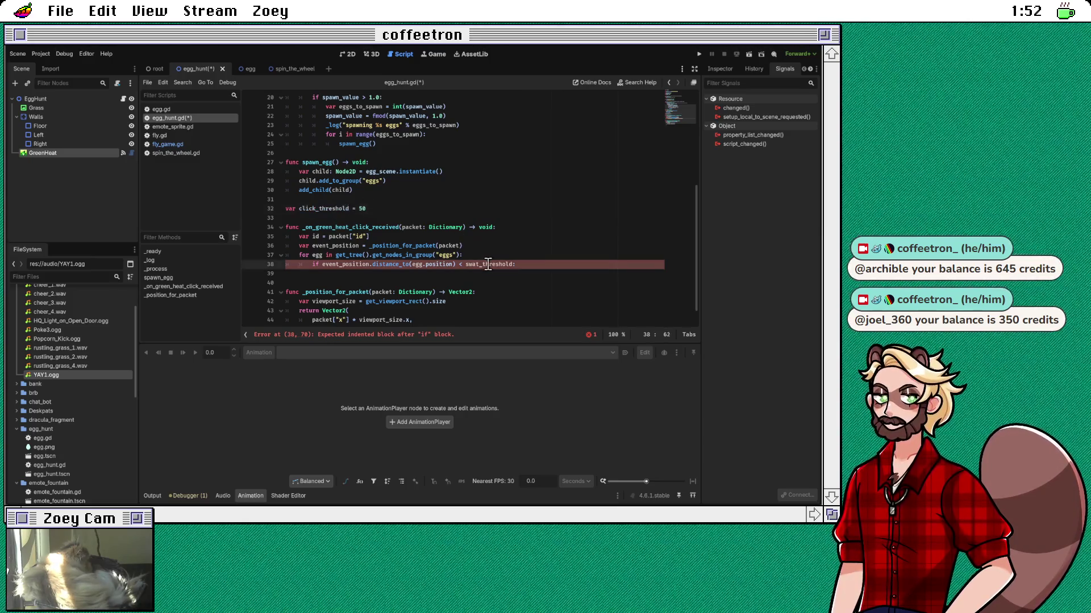
double_click(488, 264)
type("click_threshold")
left_click(512, 272)
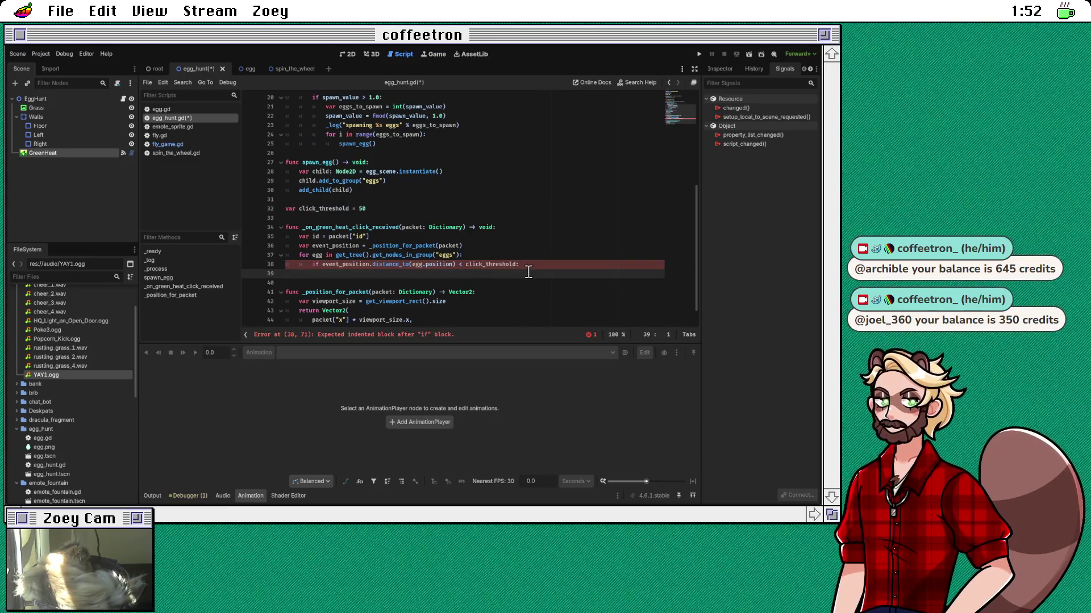
key("Tab")
key("Tab")
key("Tab")
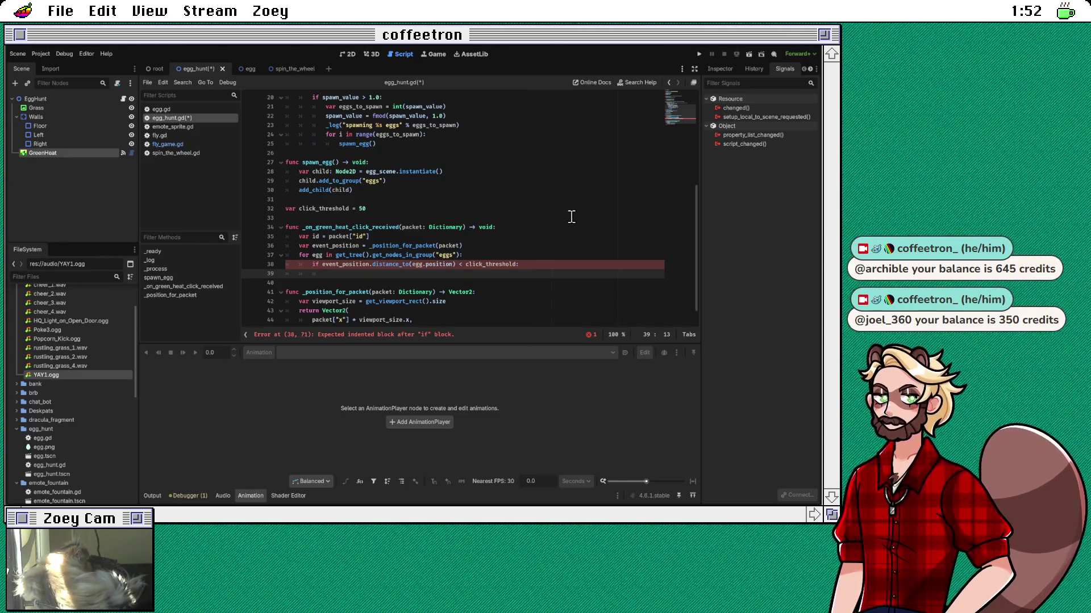
Step: Call egg.play_found_animation() inside the distance check, using the function name from egg.gd
type("egg.")
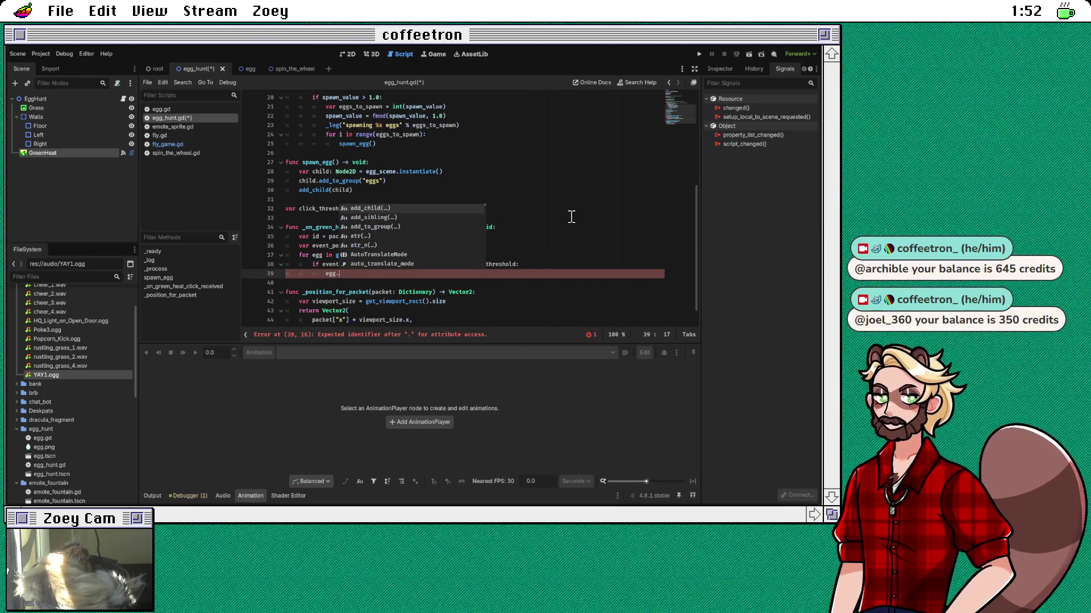
key("Escape")
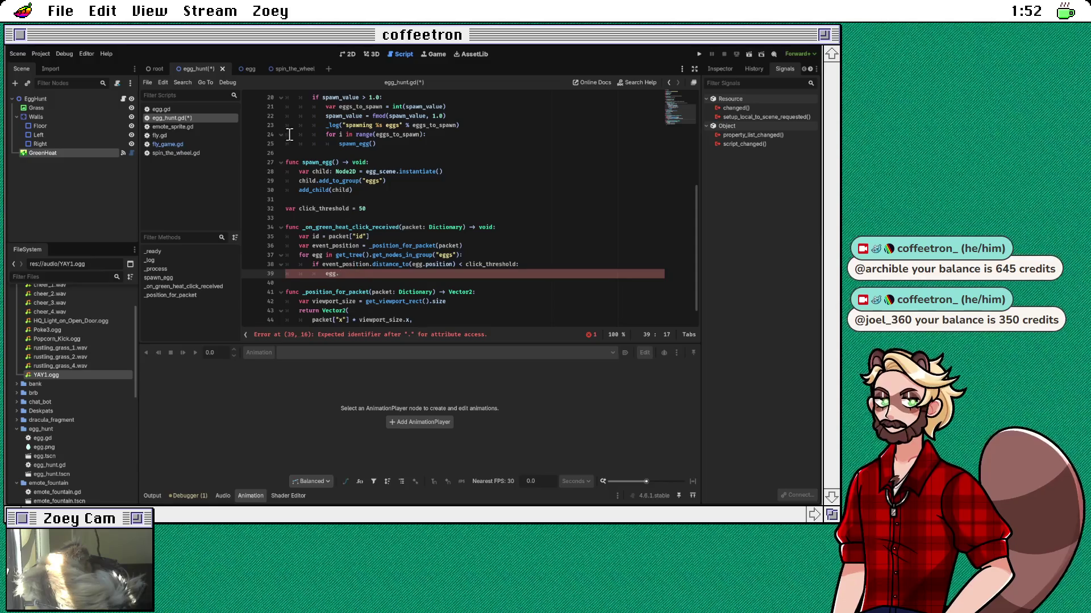
left_click(247, 70)
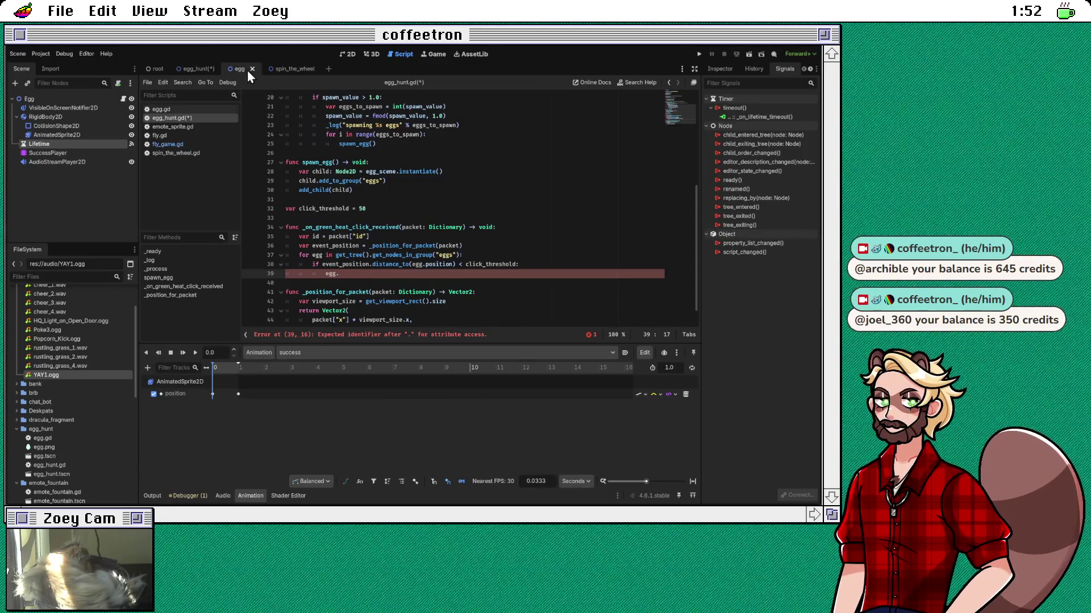
left_click(196, 69)
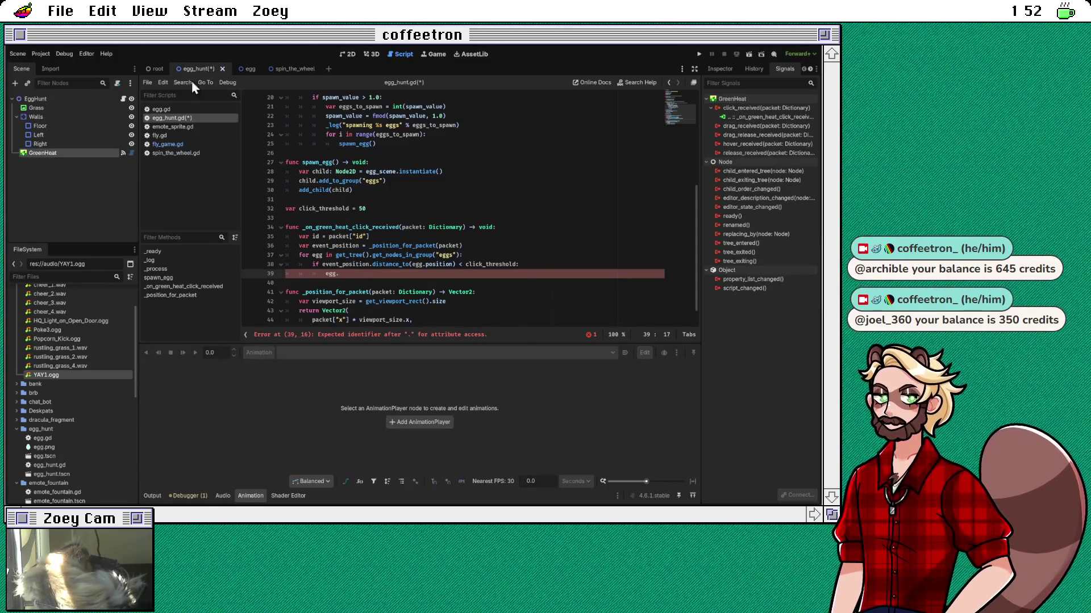
left_click(171, 109)
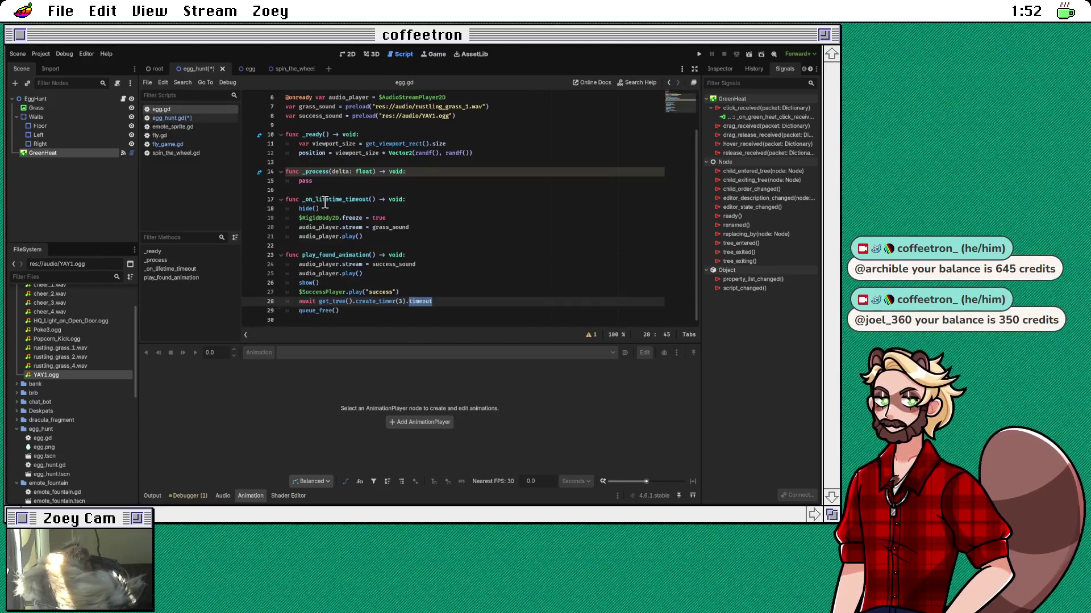
double_click(334, 255)
key("ctrl+c")
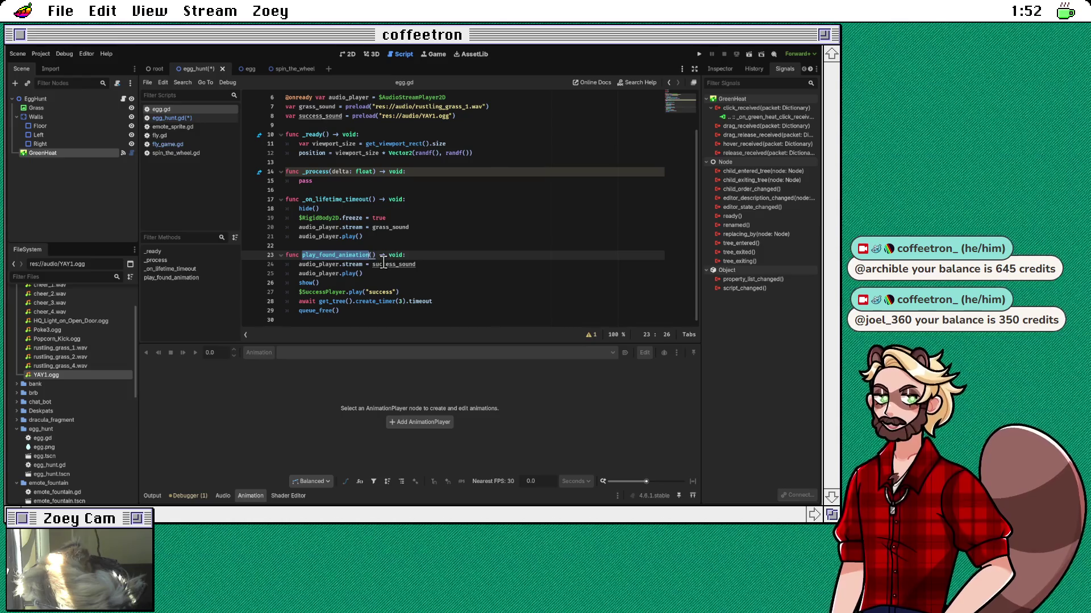
left_click(194, 119)
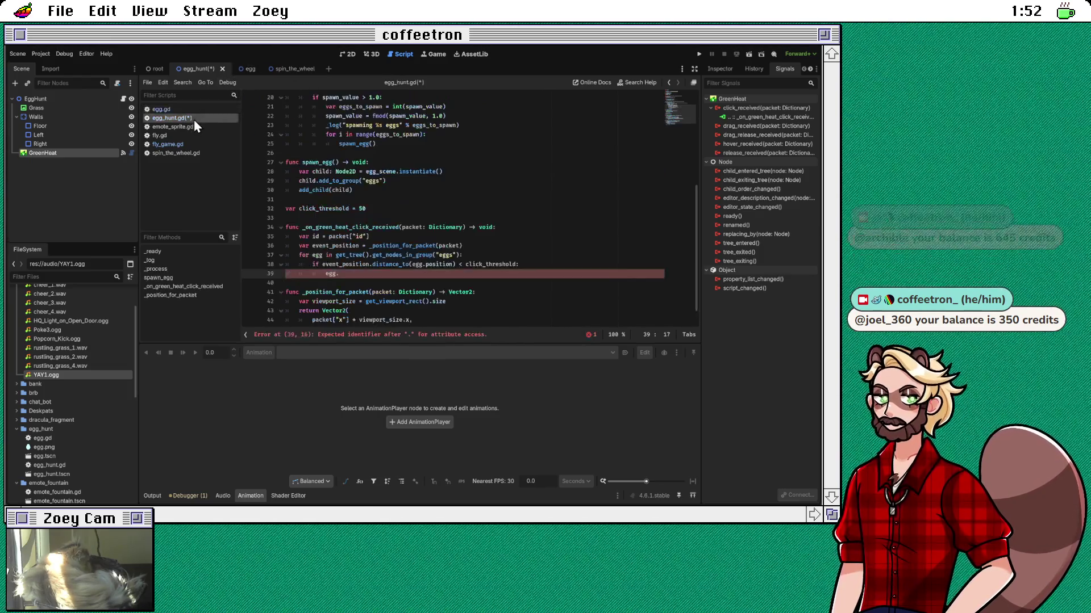
key("ctrl+v")
type("()")
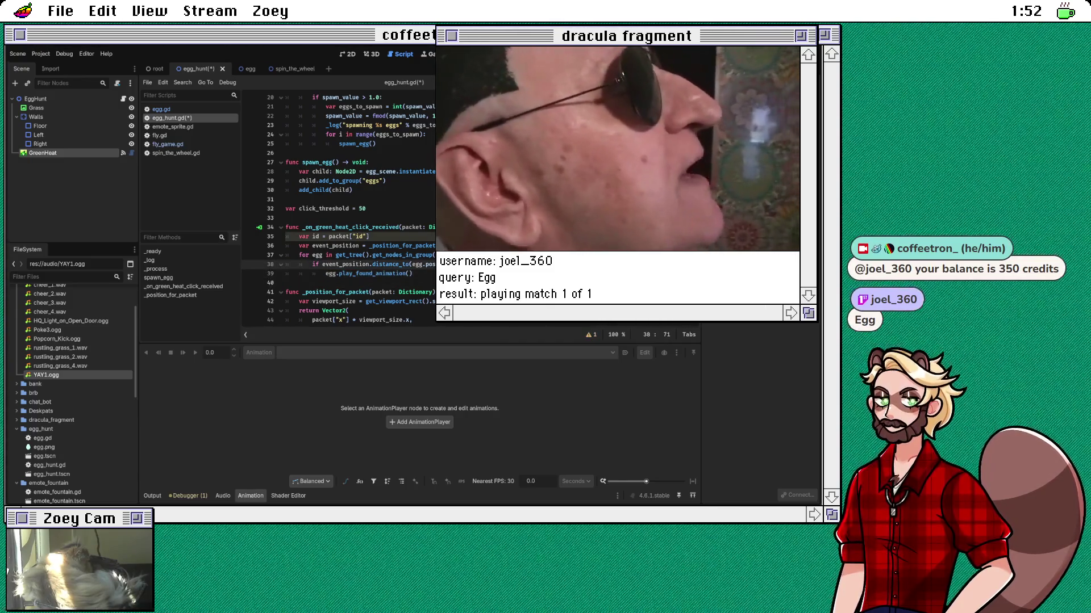
Step: Add a _log("%s found an egg") line above the animation call in the if block
left_click(554, 267)
key("Return")
type("_log")
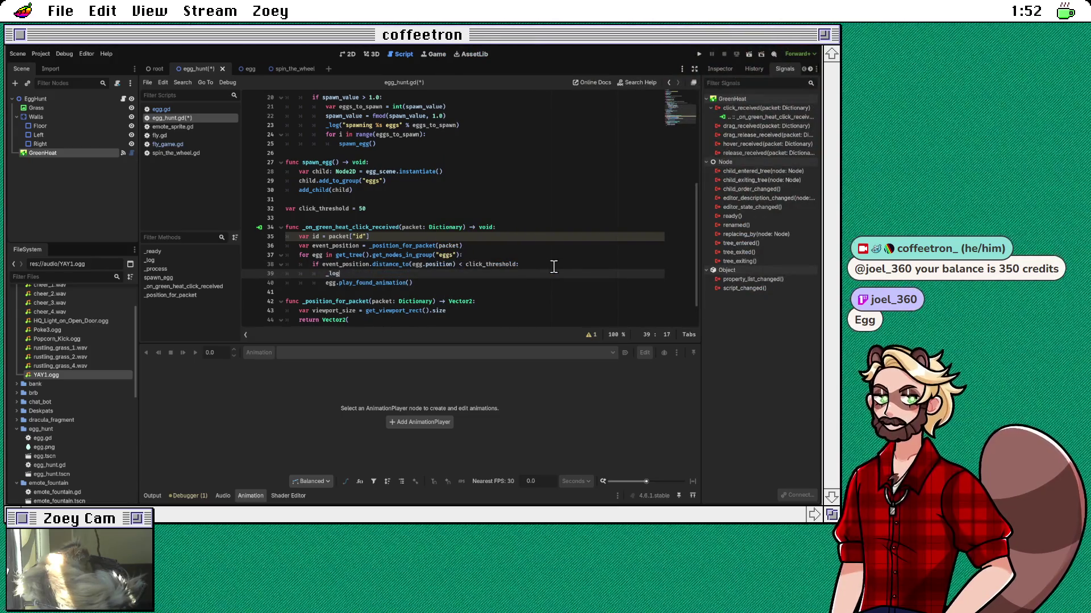
type("(\"")
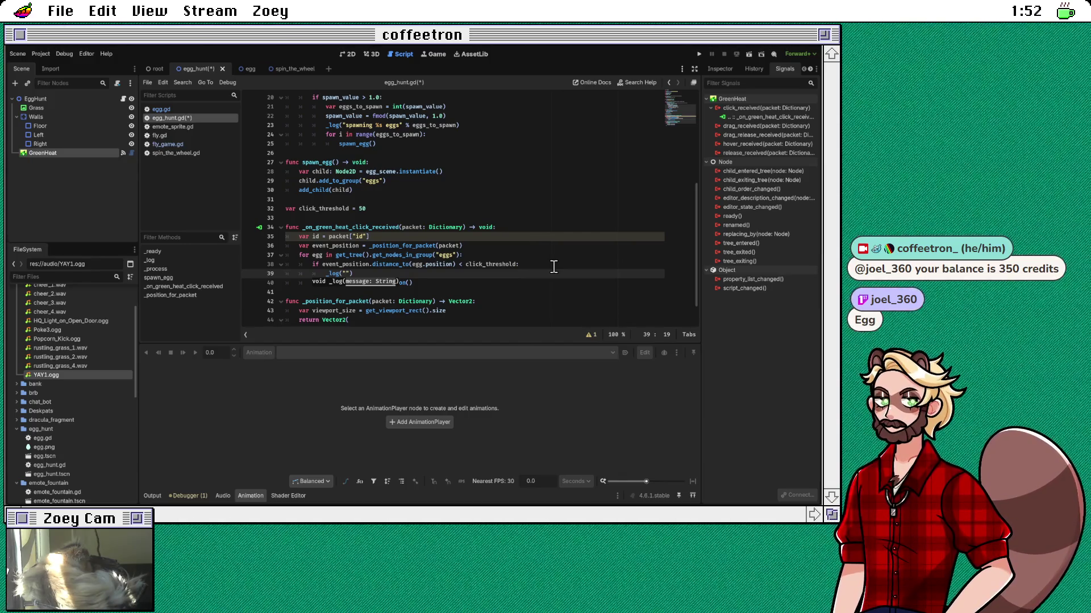
type("%s ")
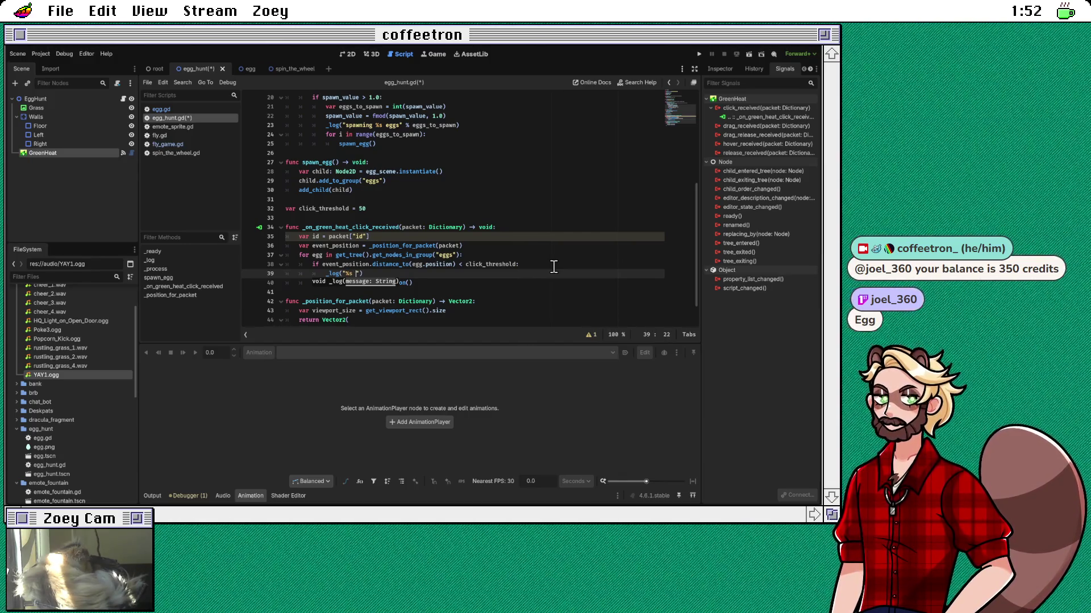
type("found an egg")
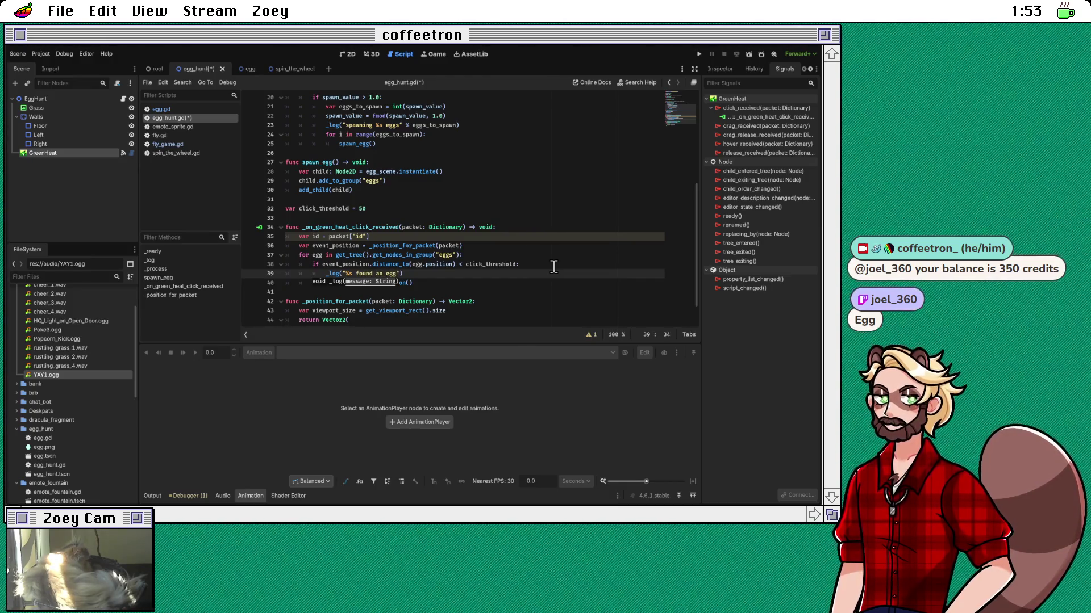
type("\"")
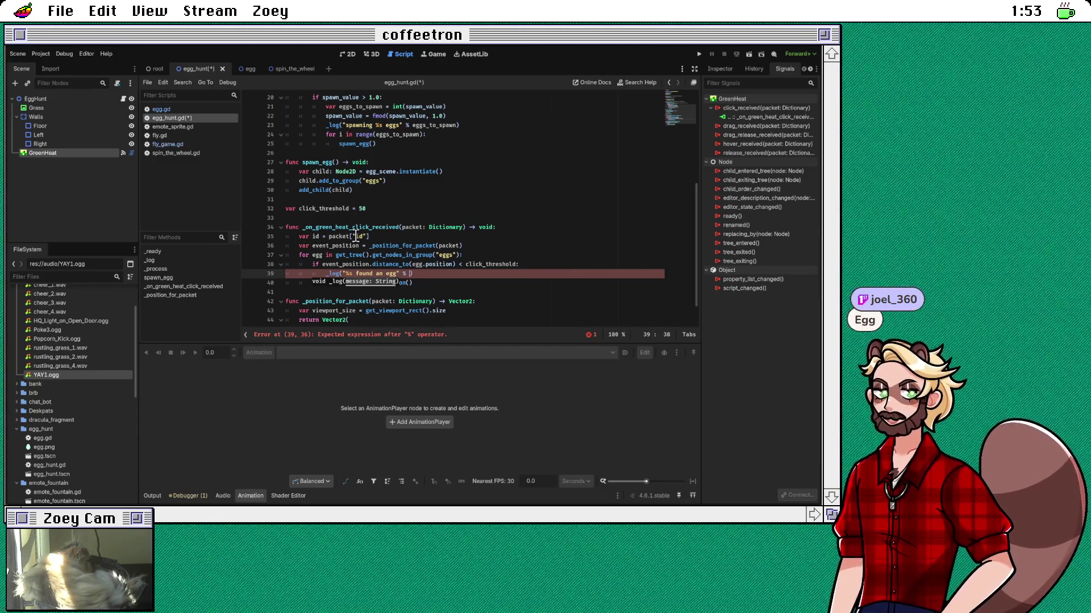
left_click(374, 235)
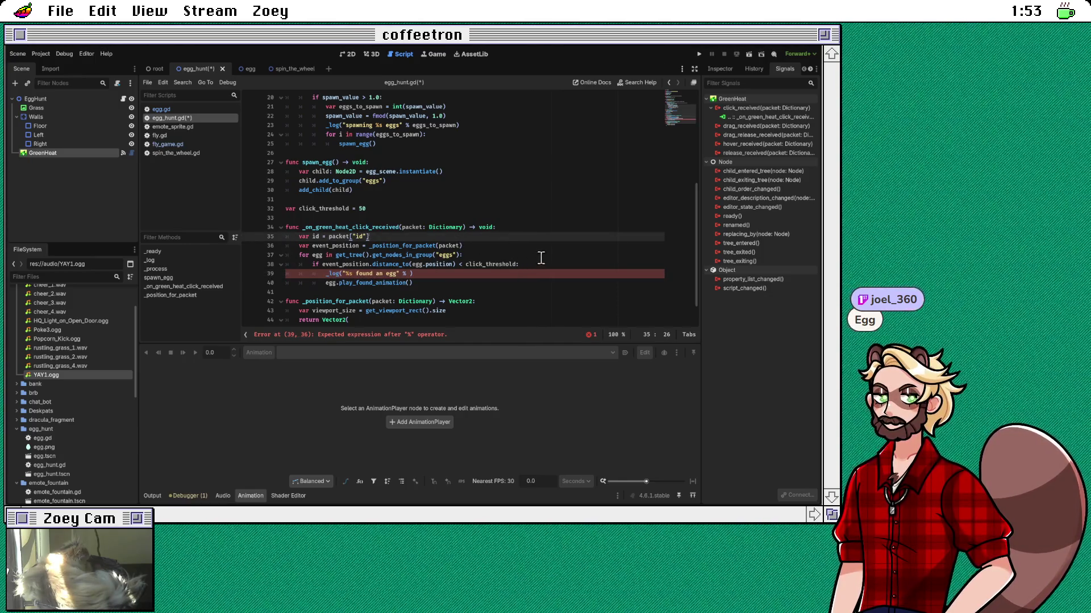
left_click(413, 274)
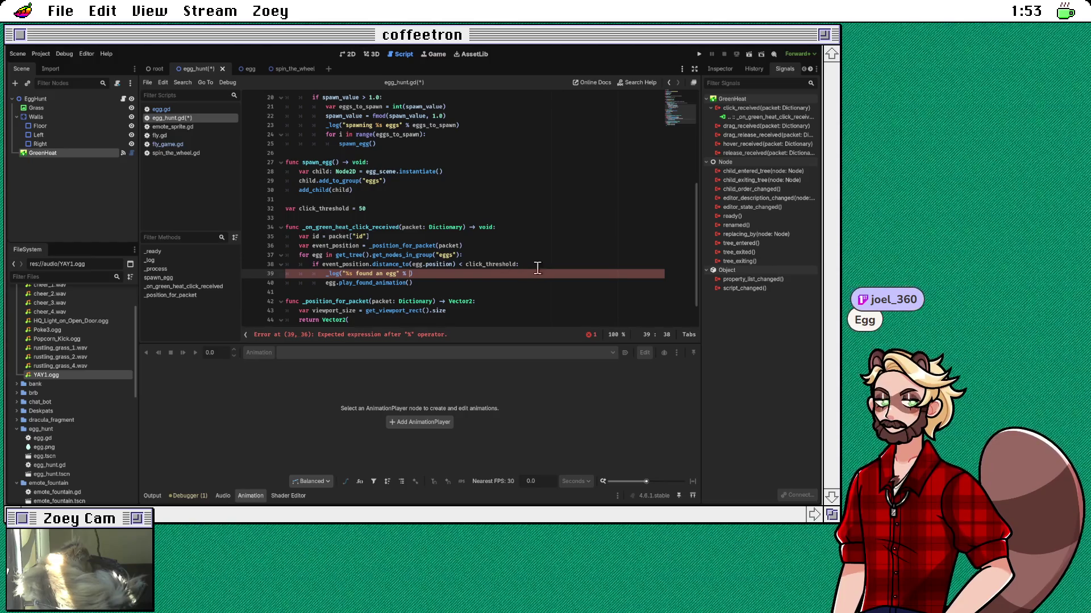
left_click(452, 276)
left_click(378, 236)
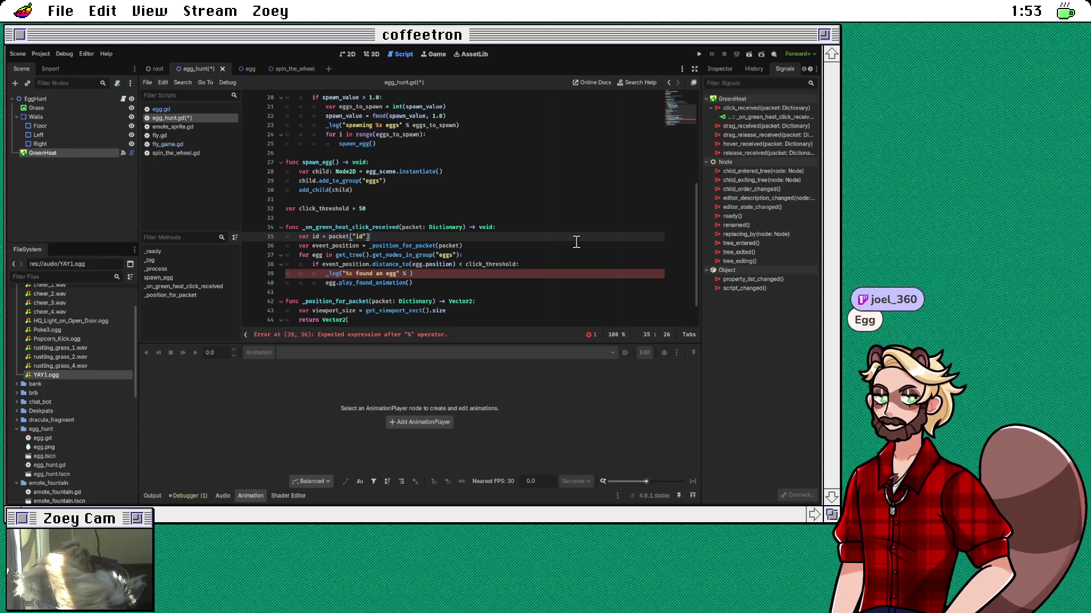
key("Return")
type("var ")
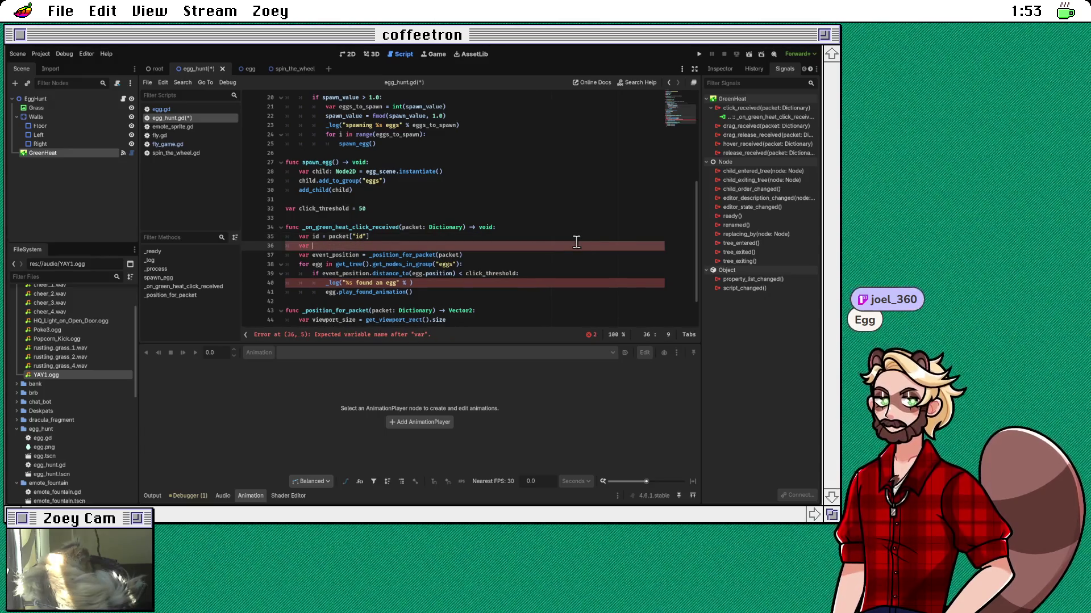
type("us")
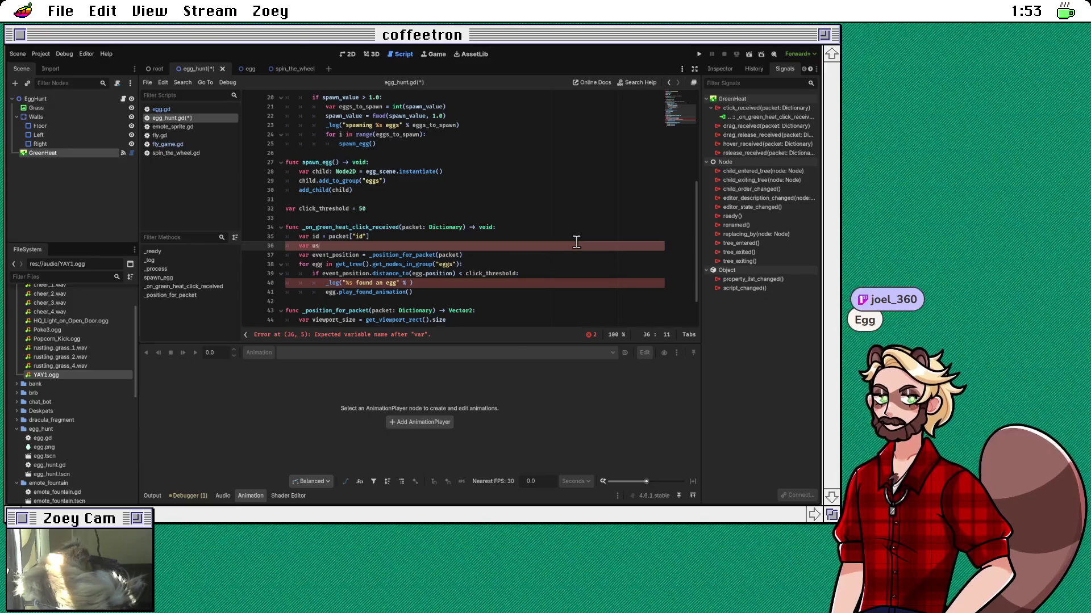
type("er = Twitch.get")
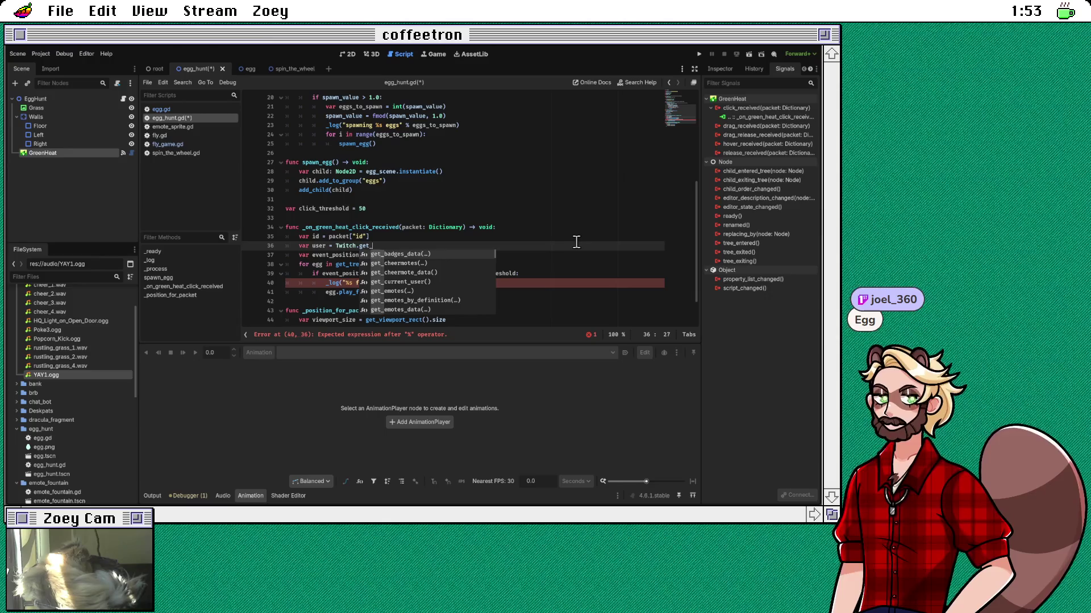
type("_us")
key("Down")
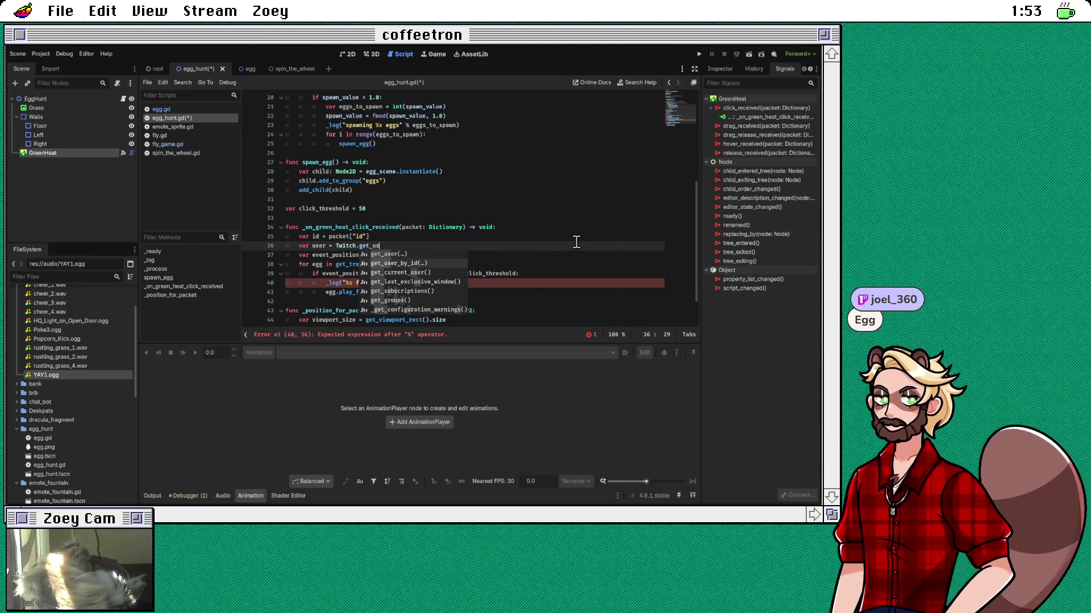
key("Return")
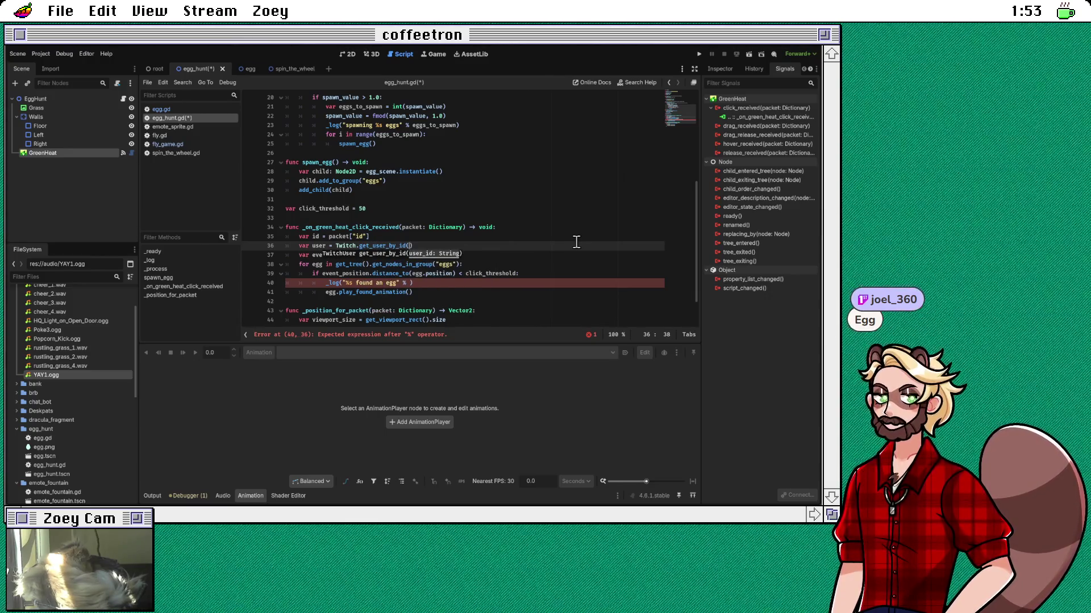
type("id)")
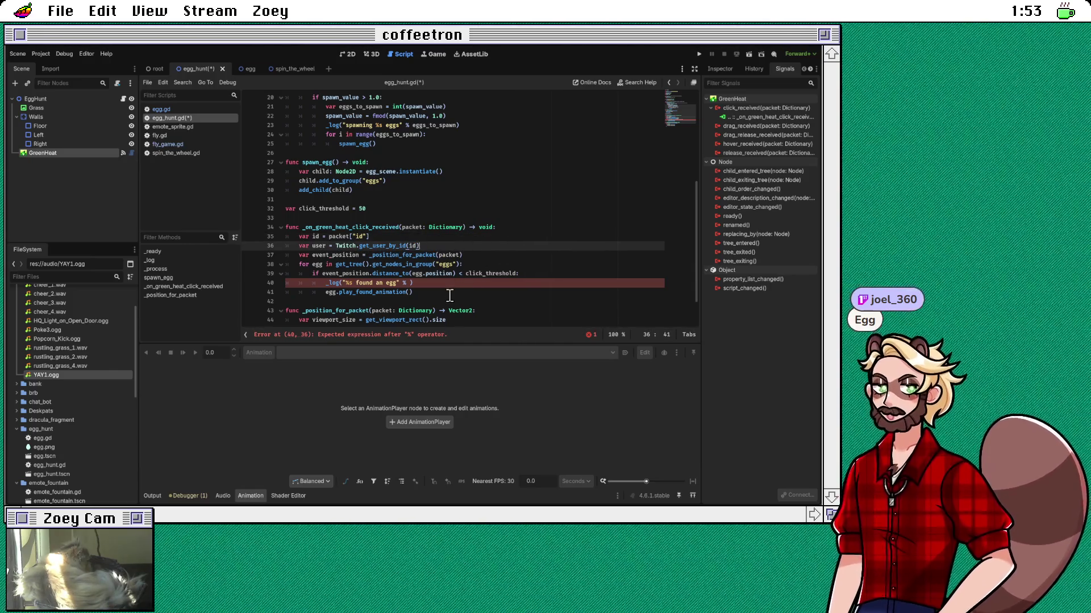
left_click(450, 293)
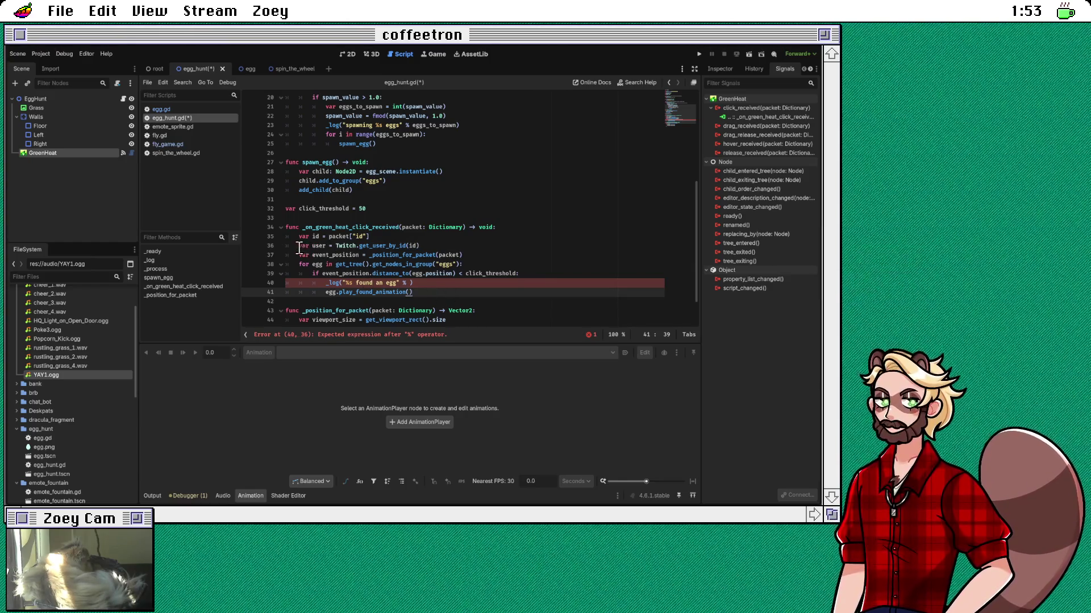
left_click(455, 243)
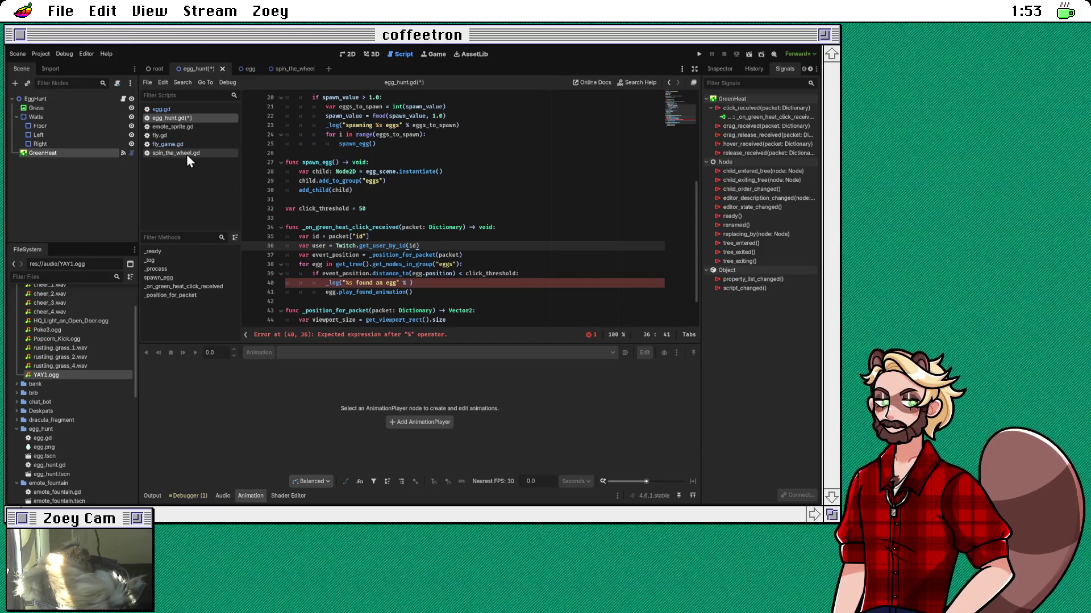
left_click(185, 144)
scroll(502, 235, "down", 8)
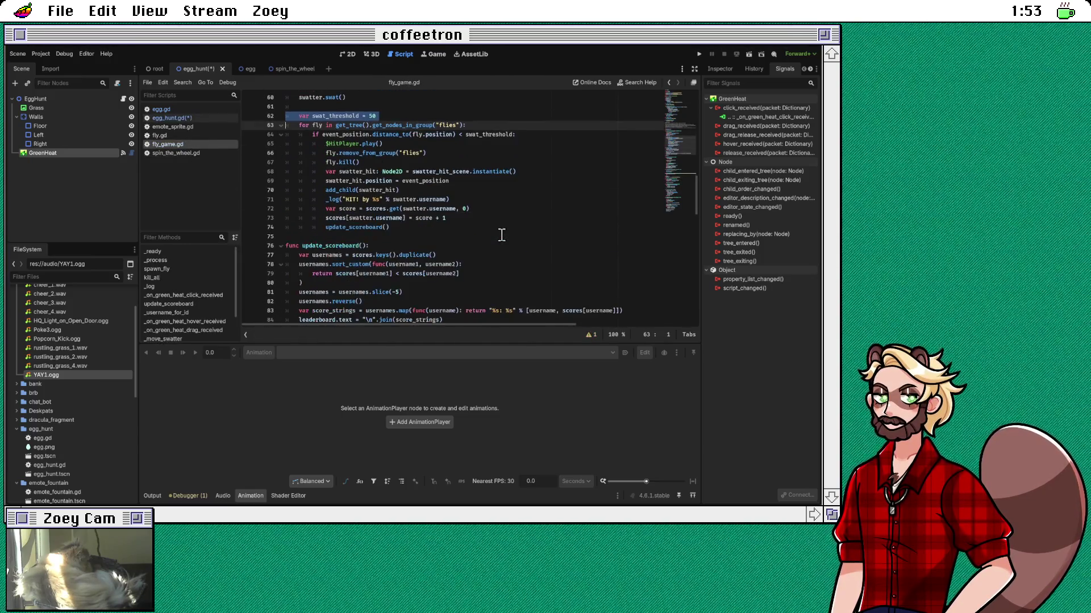
scroll(502, 234, "down", 5)
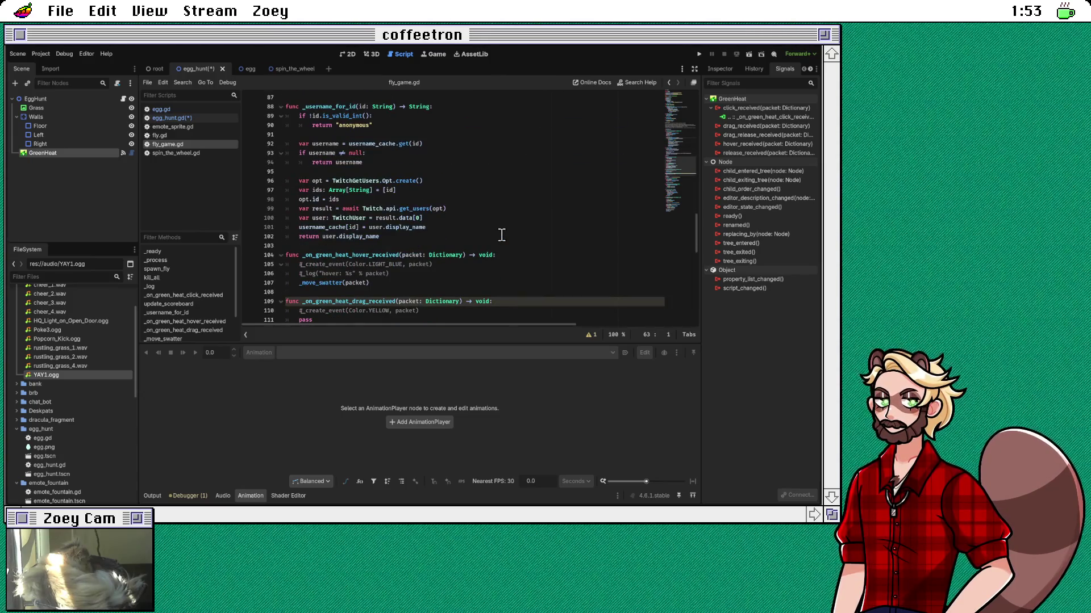
scroll(502, 234, "down", 8)
scroll(501, 235, "down", 8)
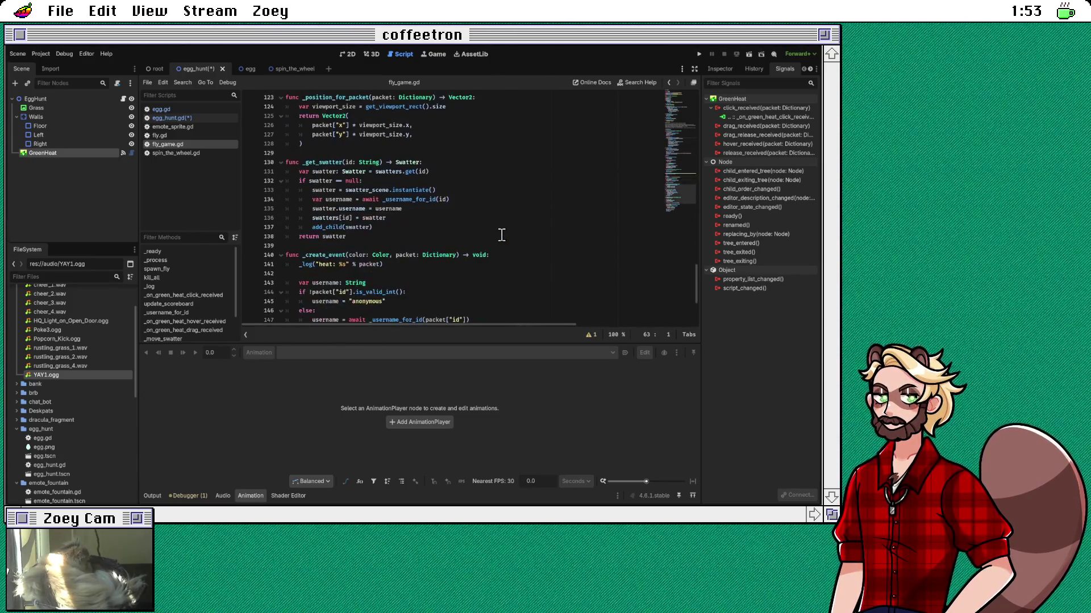
scroll(502, 235, "up", 20)
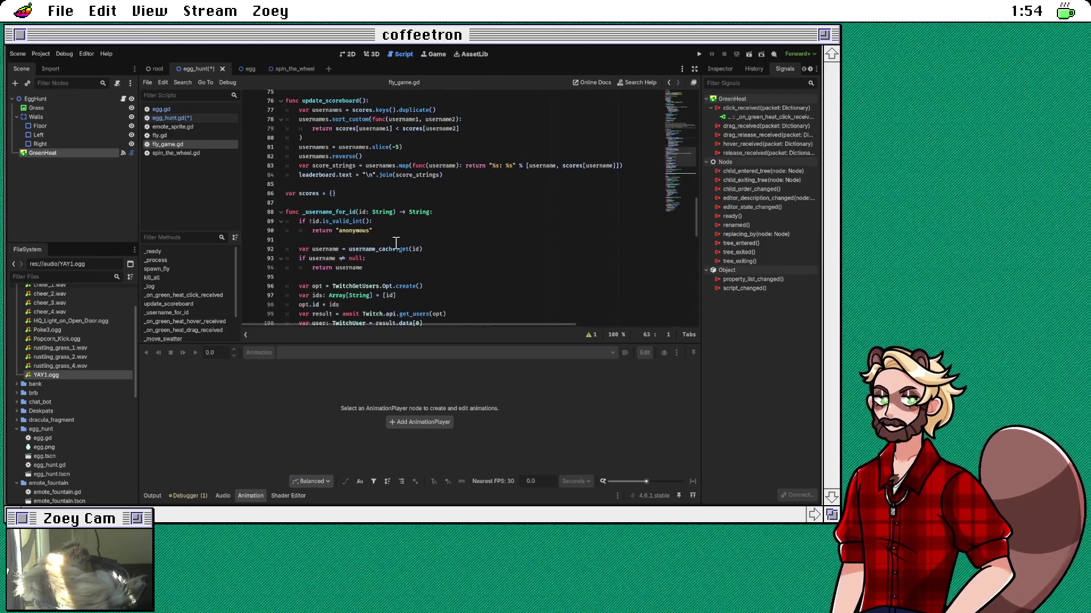
triple_click(390, 222)
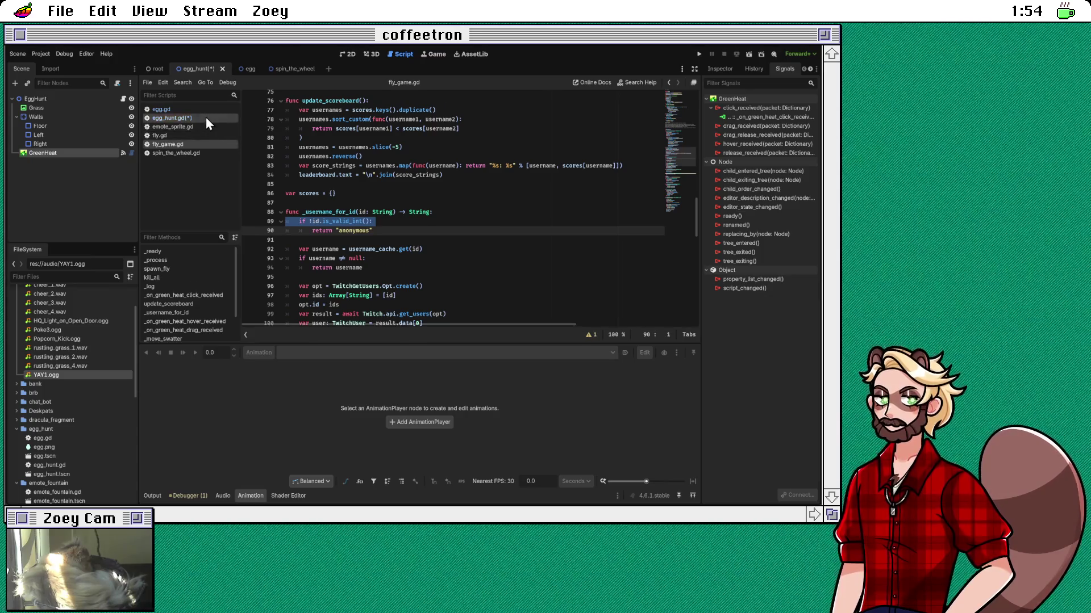
left_click(206, 117)
Step: Insert the is_valid_int check that returns early on invalid ids
left_click(385, 238)
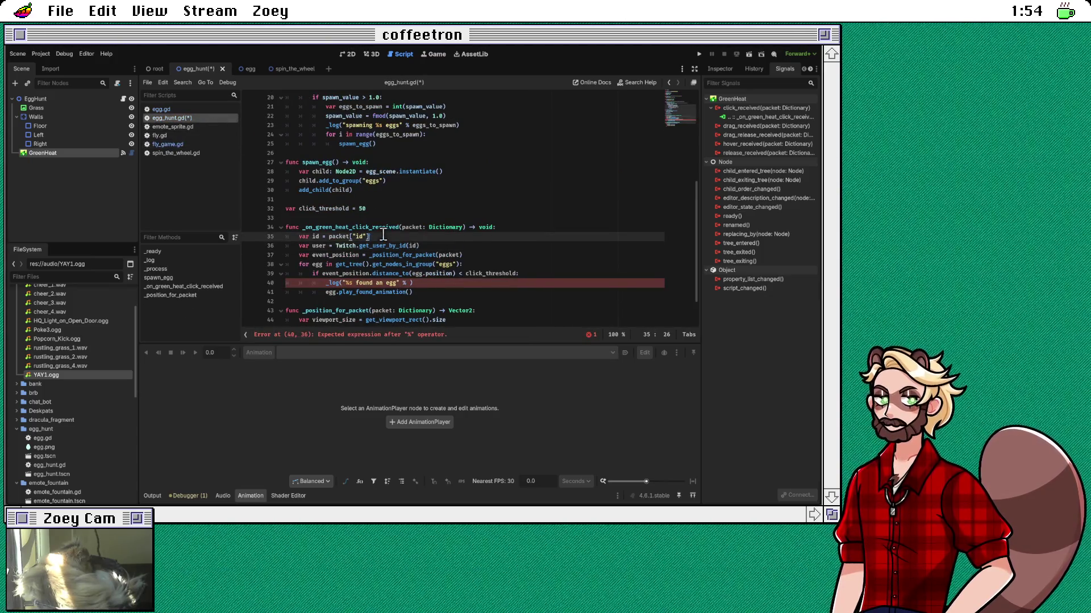
key("Up")
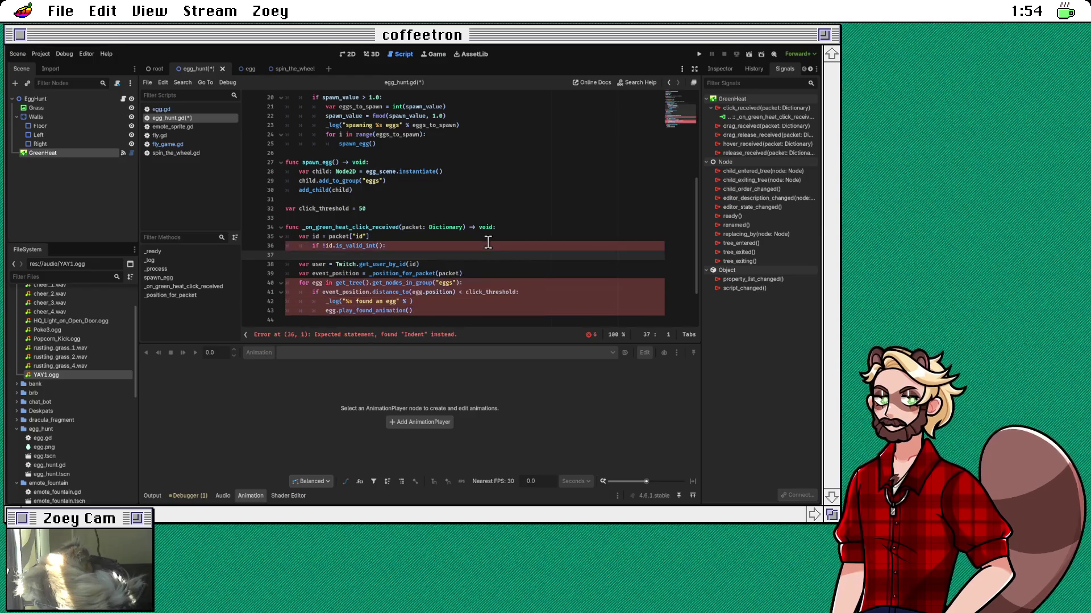
key("shift+Tab")
key("End")
key("Return")
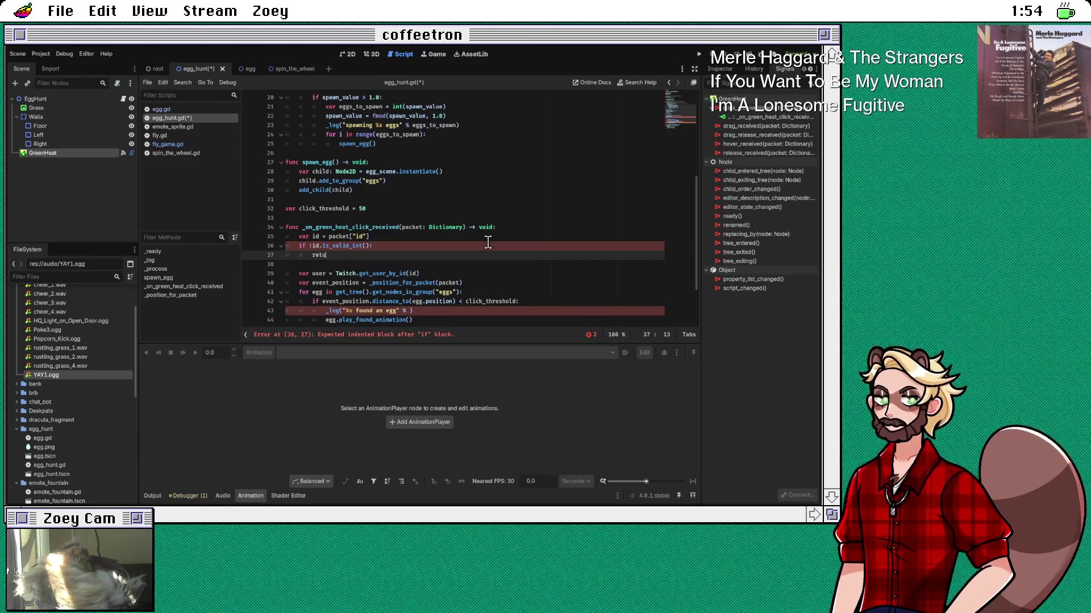
key("Delete")
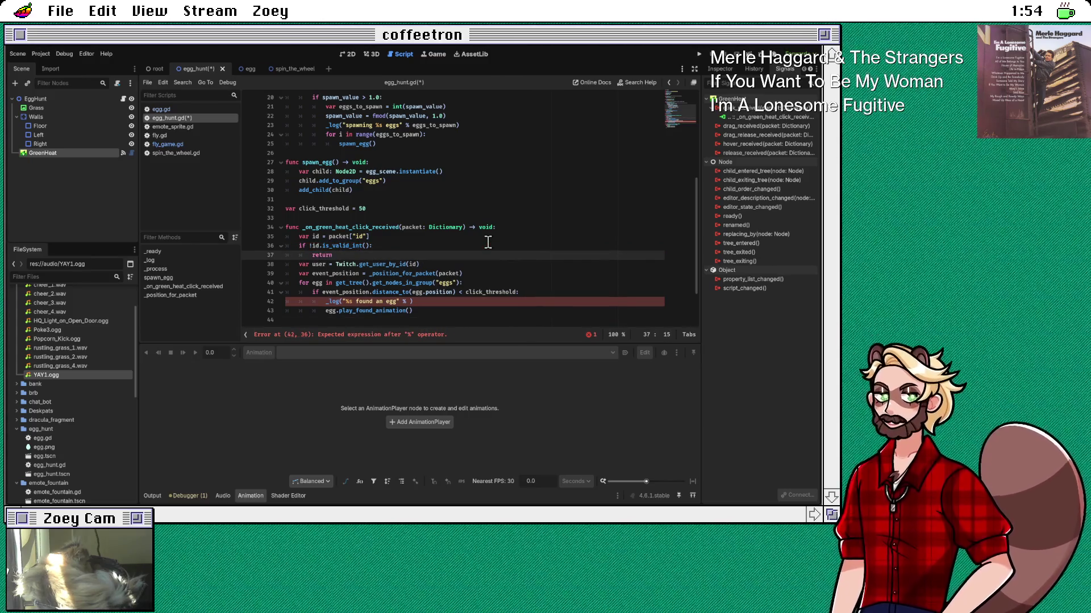
Step: Add await before the Twitch.get_user_by_id(id) call
scroll(517, 255, "down", 1)
scroll(570, 239, "down", 1)
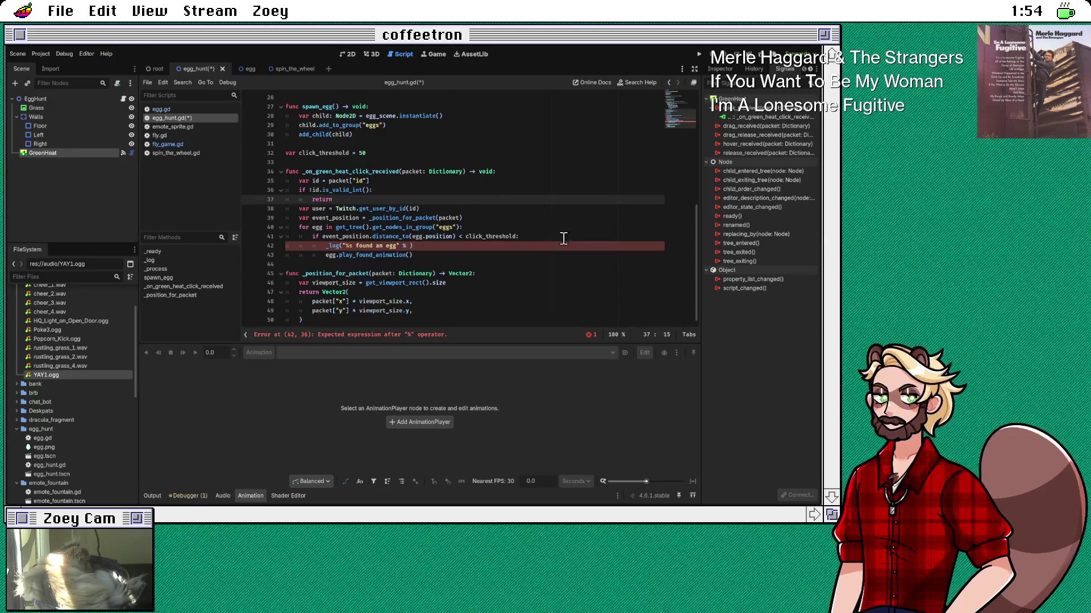
left_click(336, 208)
type("awa")
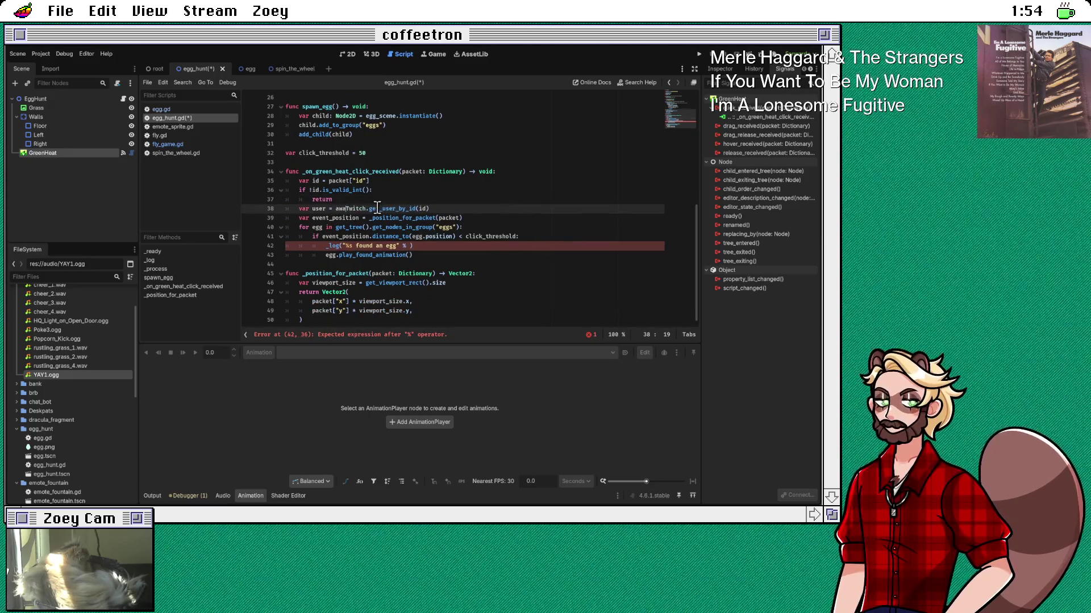
type("it")
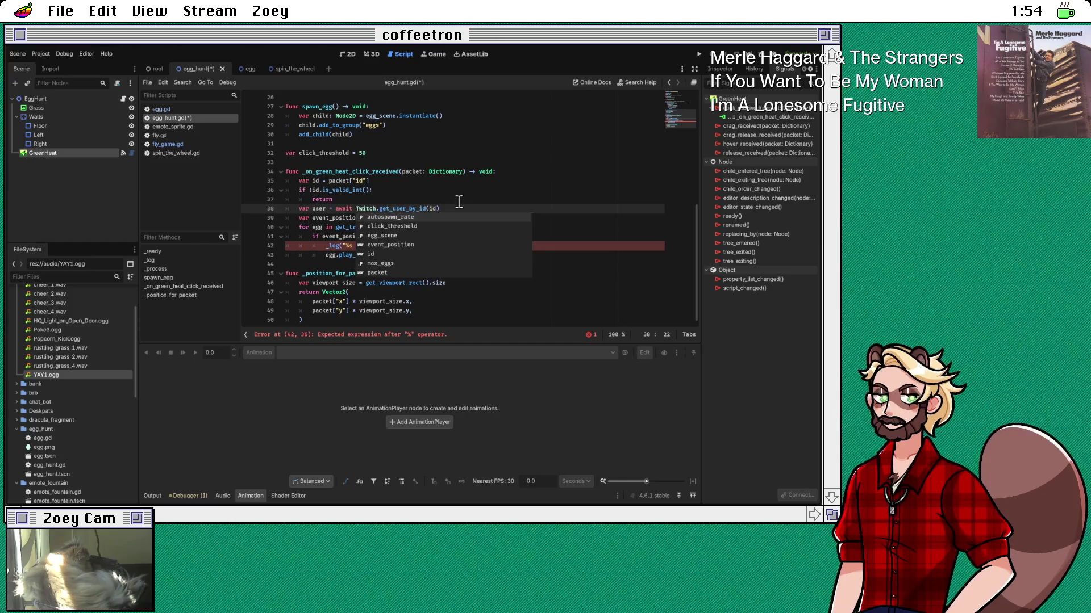
key("Escape")
Step: Make the found-egg log use user.display_name, then save egg_hunt.gd
double_click(321, 208)
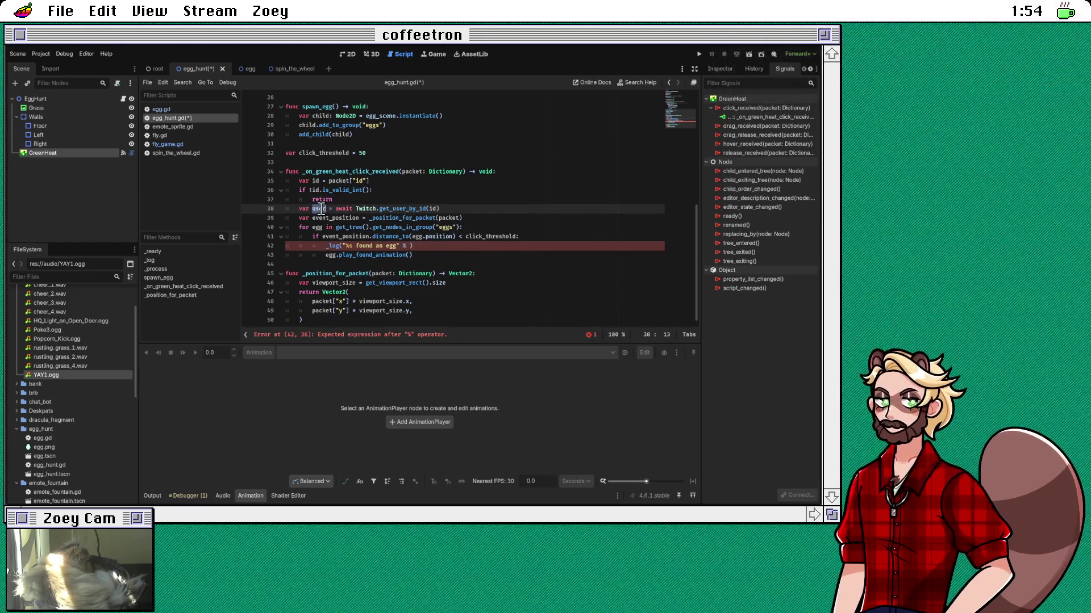
left_click(410, 246)
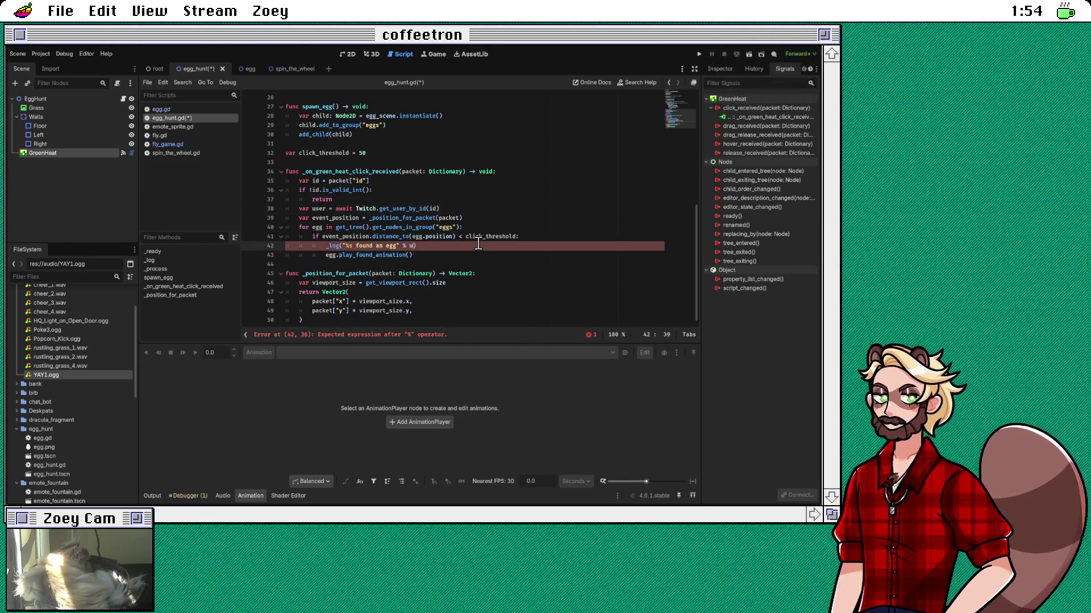
type("lo")
key("BackSpace")
key("BackSpace")
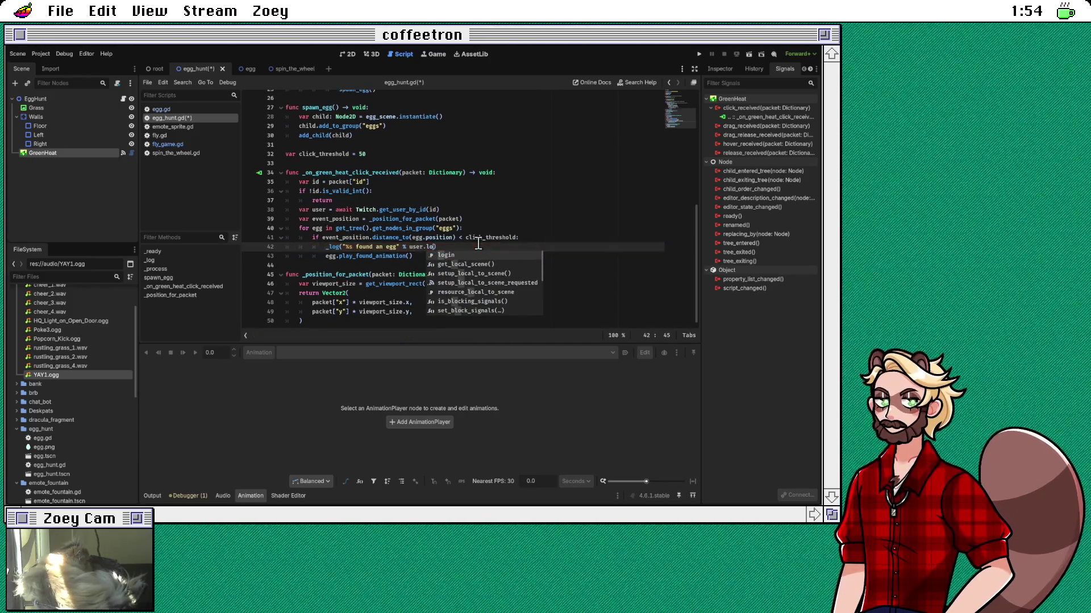
type("dis")
key("Return")
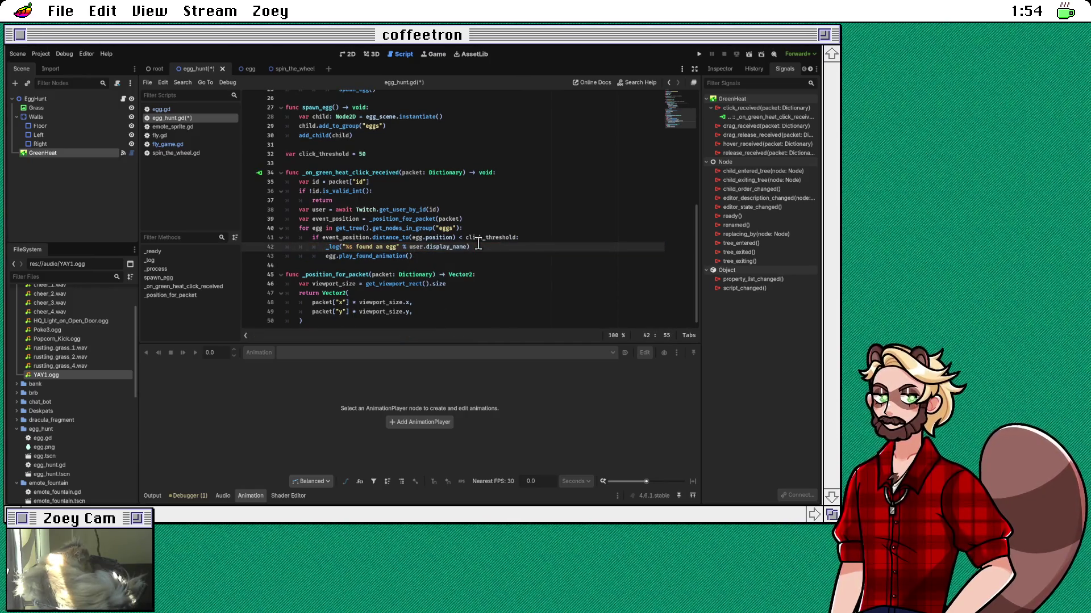
key("Down")
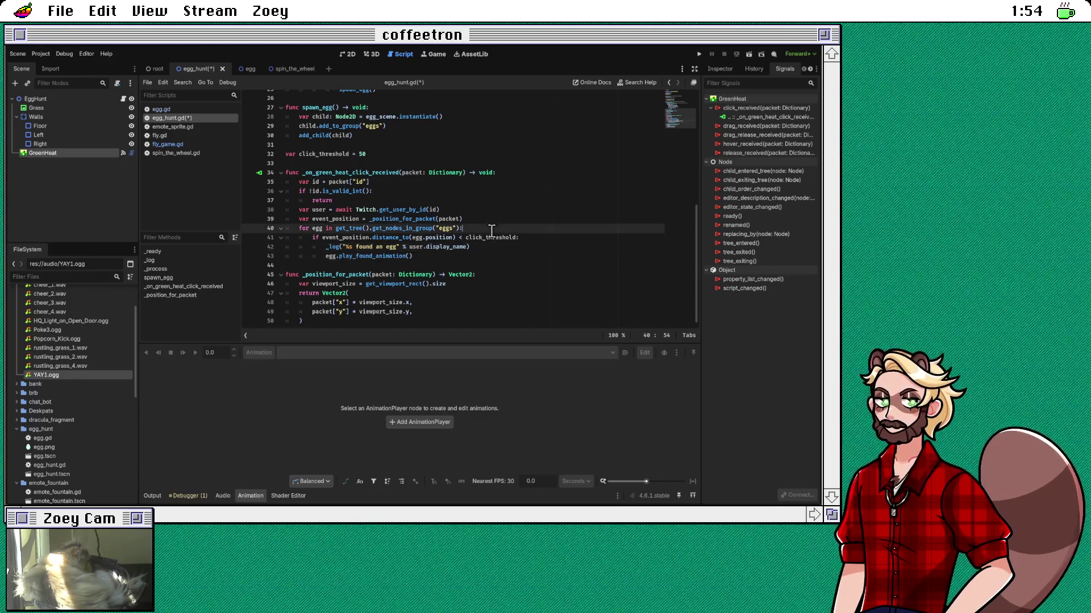
left_click(491, 217)
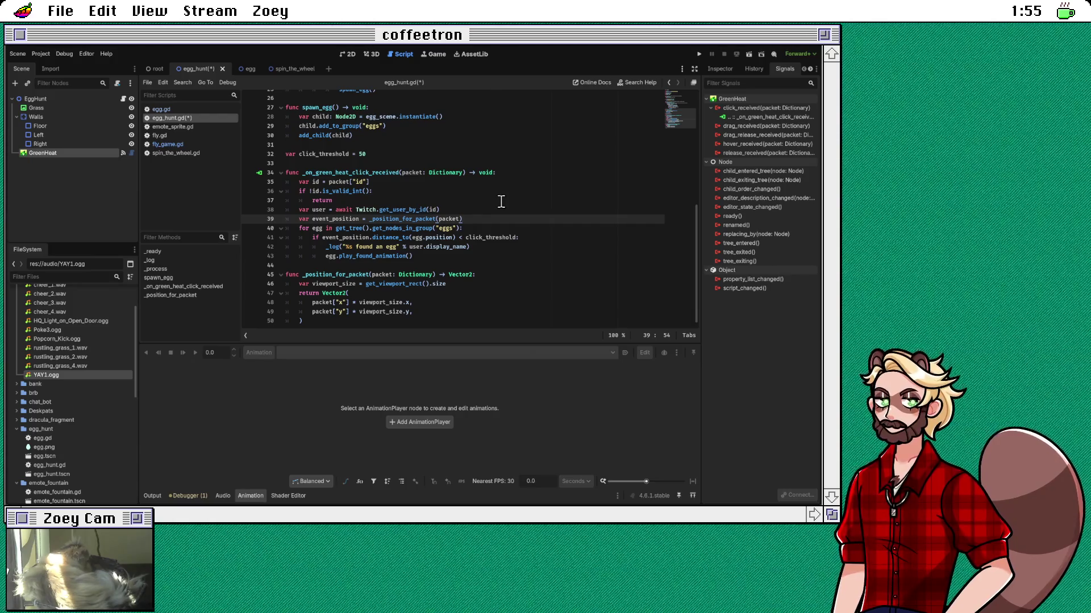
key("ctrl+s")
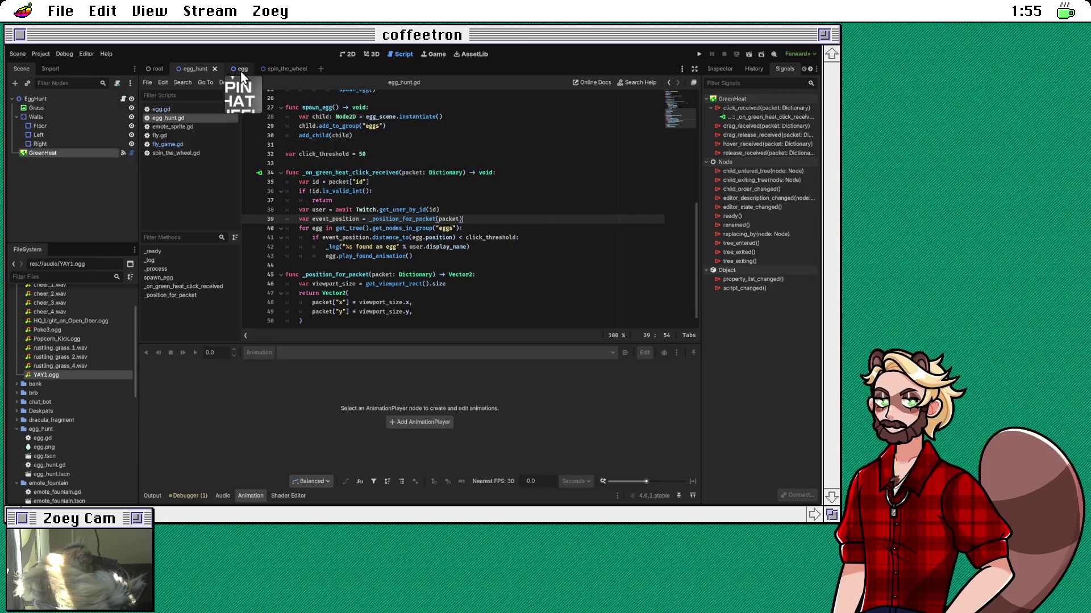
Step: Open the egg scene, select the Egg root node, and show it in the 2D view
left_click(242, 68)
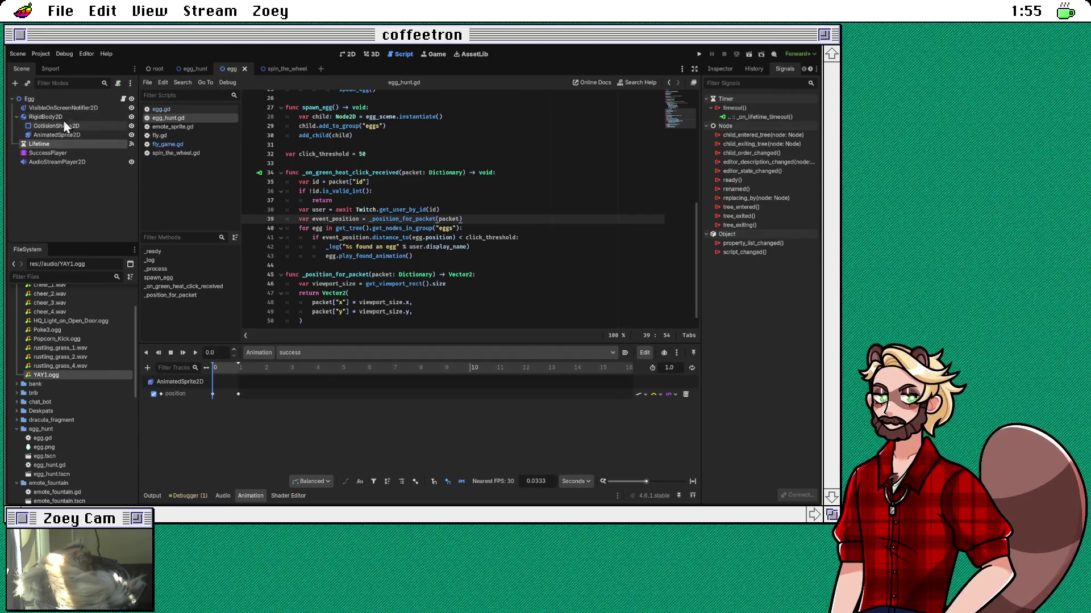
left_click(60, 100)
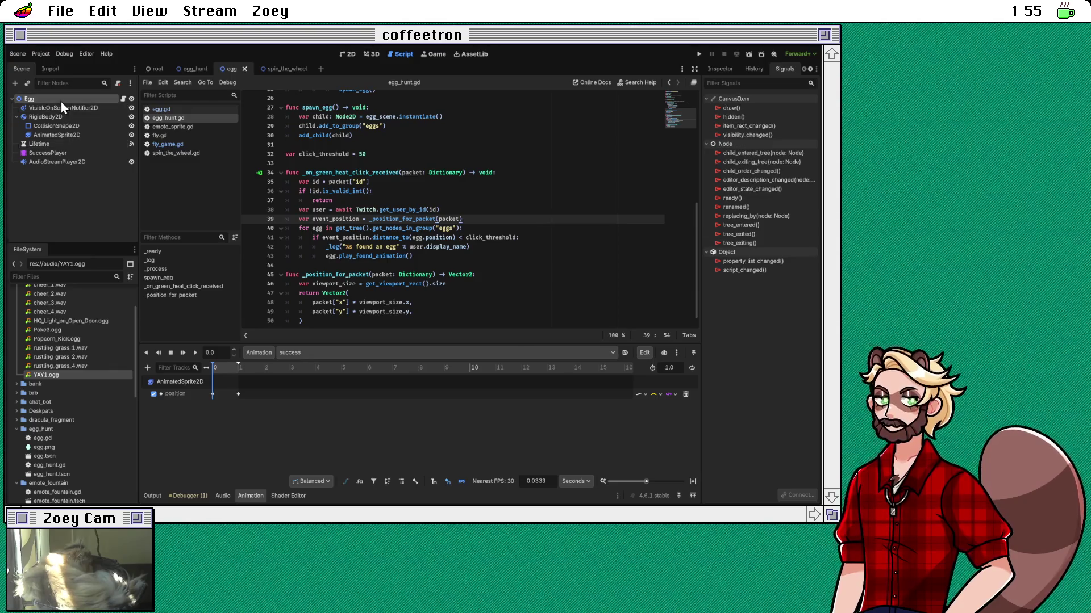
left_click(346, 54)
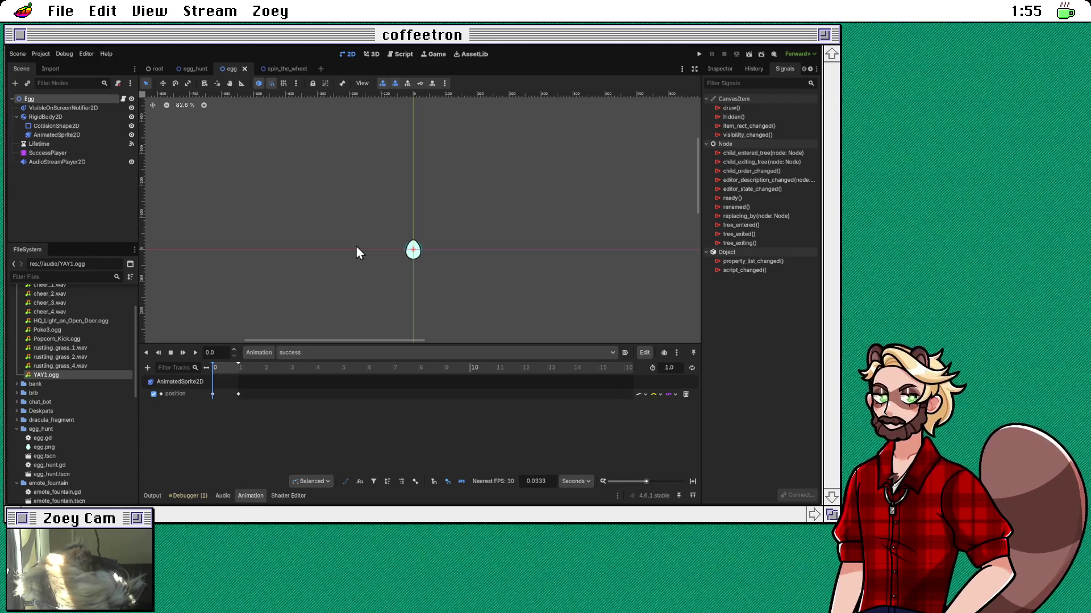
Step: Add a Label node to the Egg scene and type username into its Text property
key("ctrl+v")
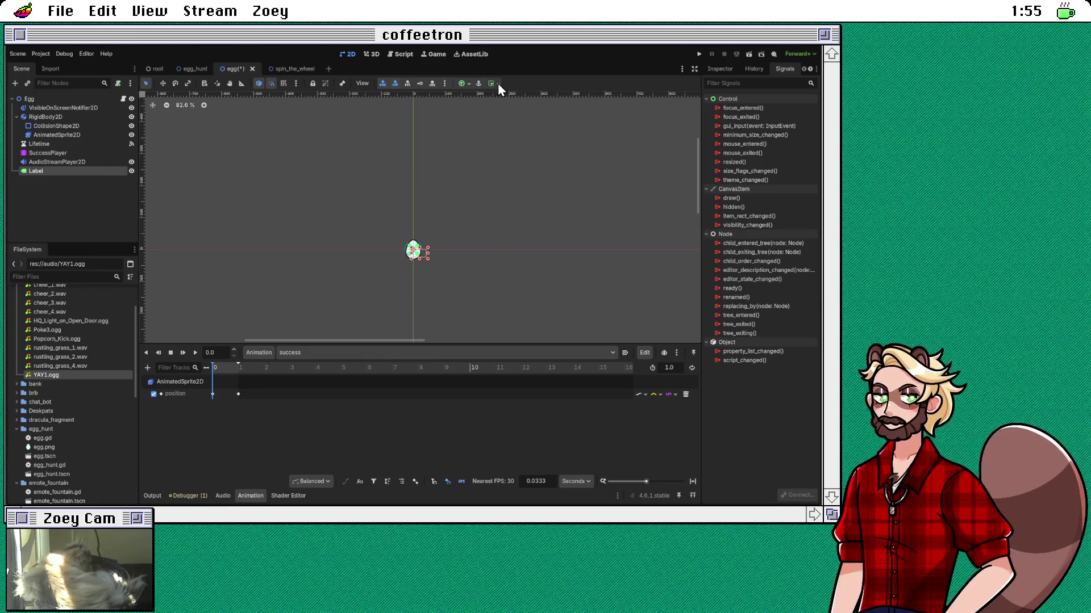
left_click(717, 69)
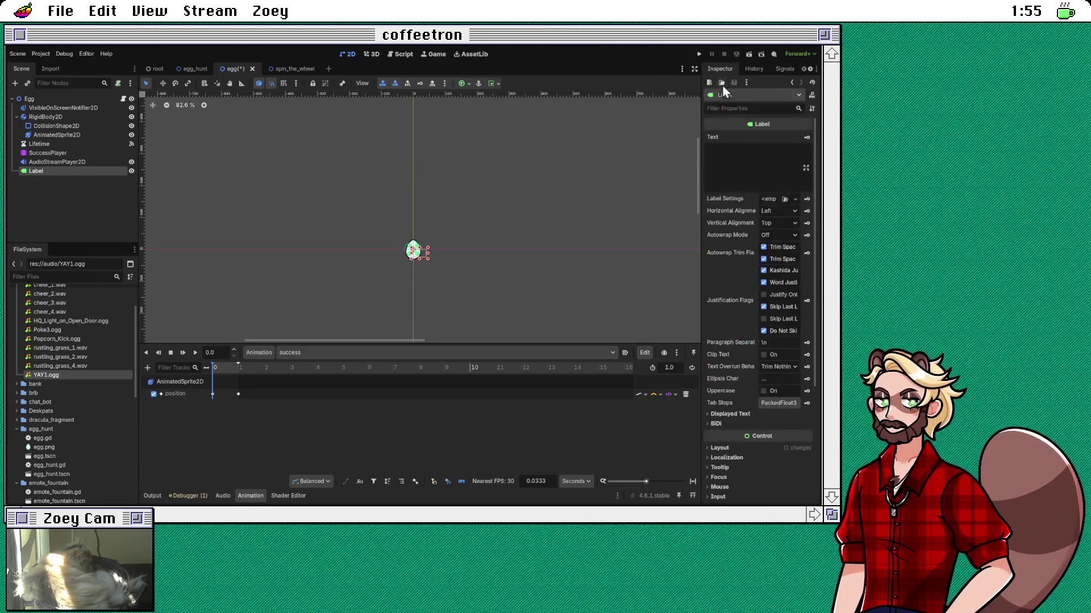
left_click(747, 168)
type("username")
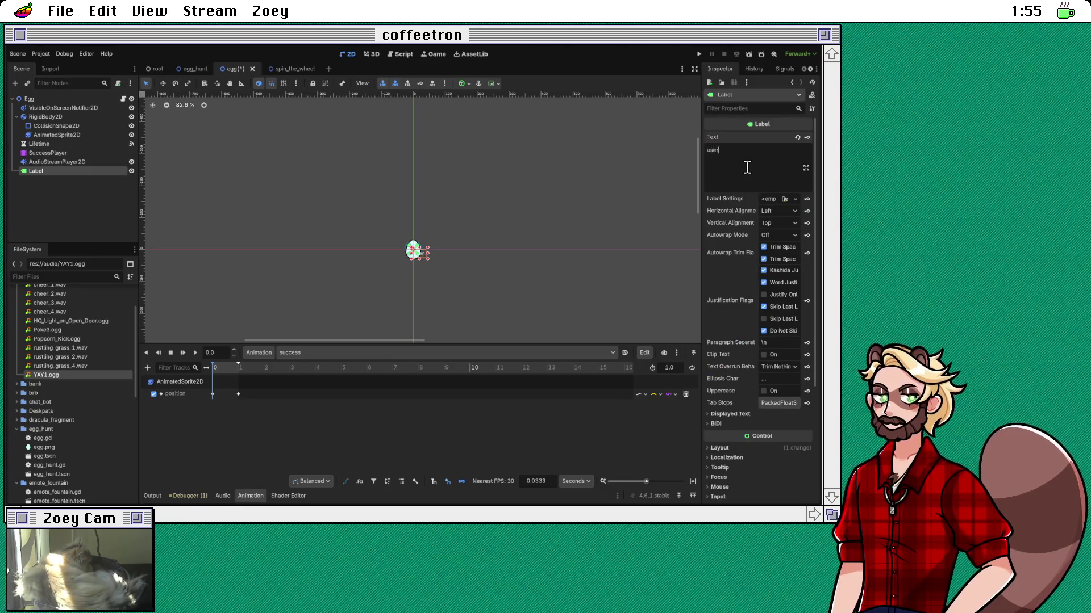